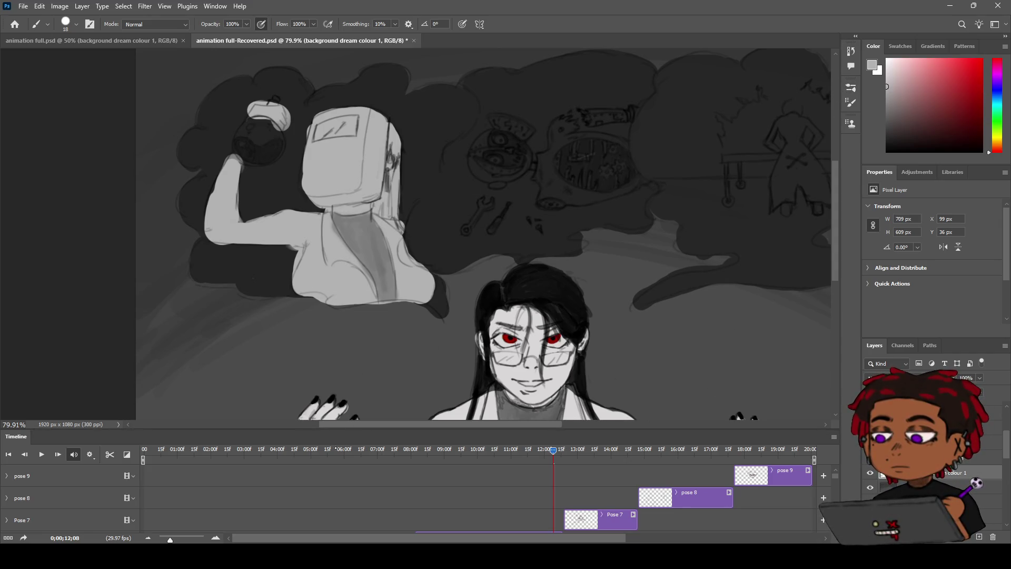
Pan toward the welder and zoom out so the whole frame is centred in view
key(space)
mouse_move(461, 222)
mouse_down()
mouse_move(428, 187)
mouse_move(441, 177)
mouse_move(462, 180)
mouse_move(444, 189)
mouse_move(540, 255)
mouse_up()
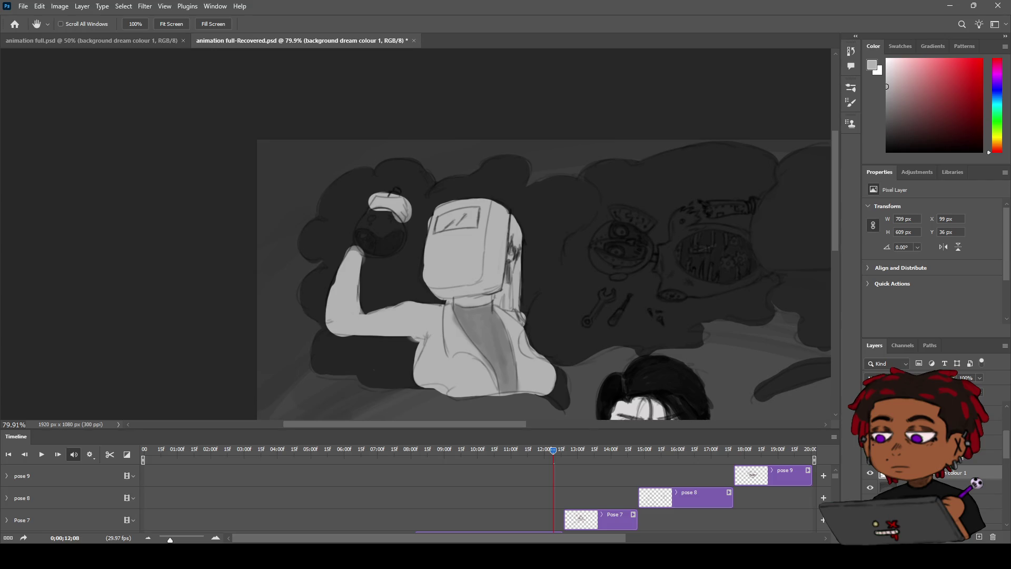
mouse_move(445, 228)
mouse_down()
mouse_move(434, 279)
mouse_move(428, 205)
mouse_move(405, 253)
mouse_move(413, 227)
mouse_move(416, 236)
mouse_up()
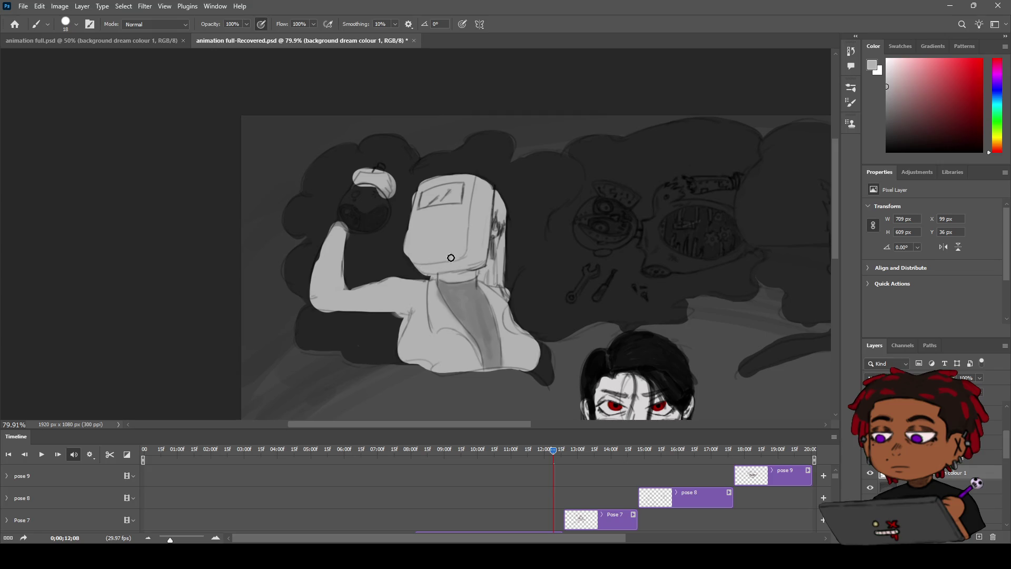
key(z)
mouse_move(451, 258)
mouse_down()
mouse_move(406, 228)
mouse_move(449, 219)
mouse_move(429, 220)
mouse_up()
key(h)
drag(585, 209, 491, 203)
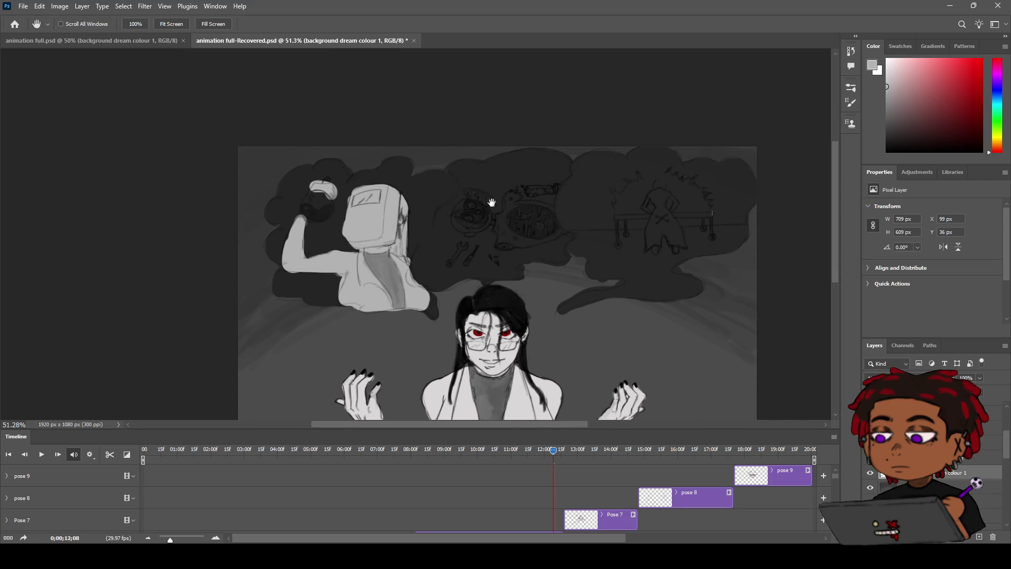
Make background dream colour 2 the working layer and bring the bench figure into view
click(990, 442)
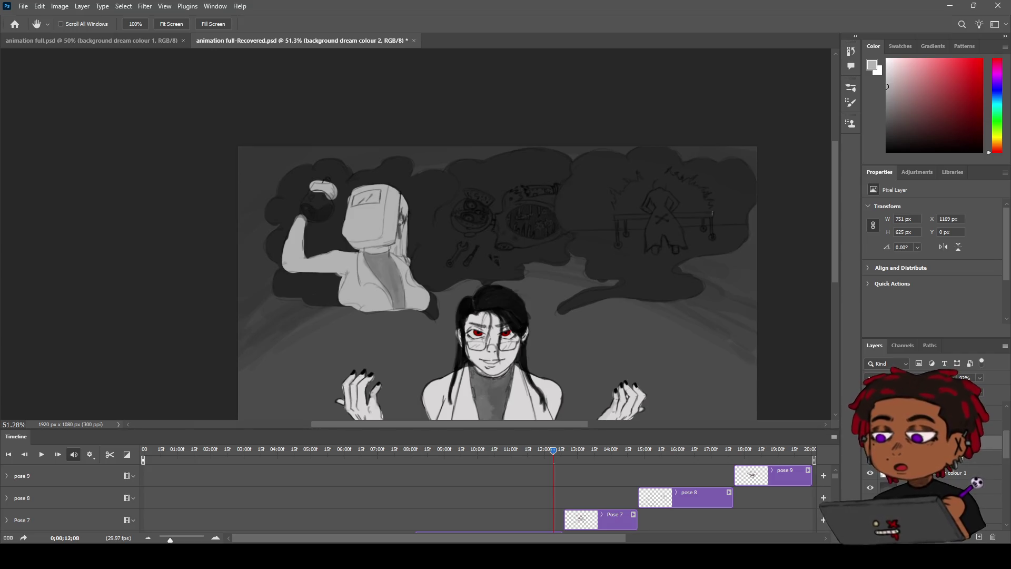
drag(461, 180, 522, 214)
key(h)
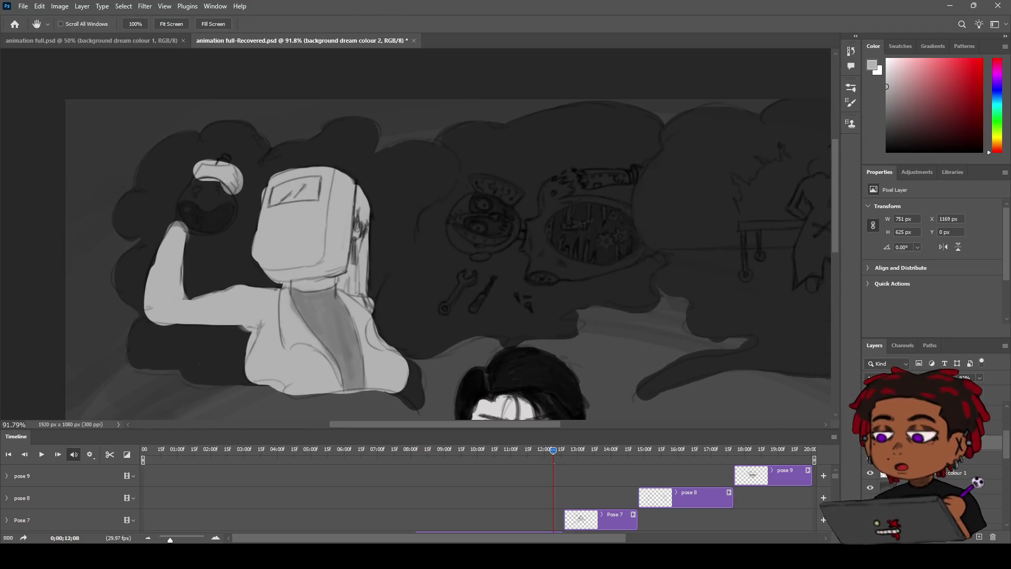
mouse_move(529, 166)
mouse_down()
mouse_move(497, 169)
mouse_move(464, 156)
mouse_up()
key(b)
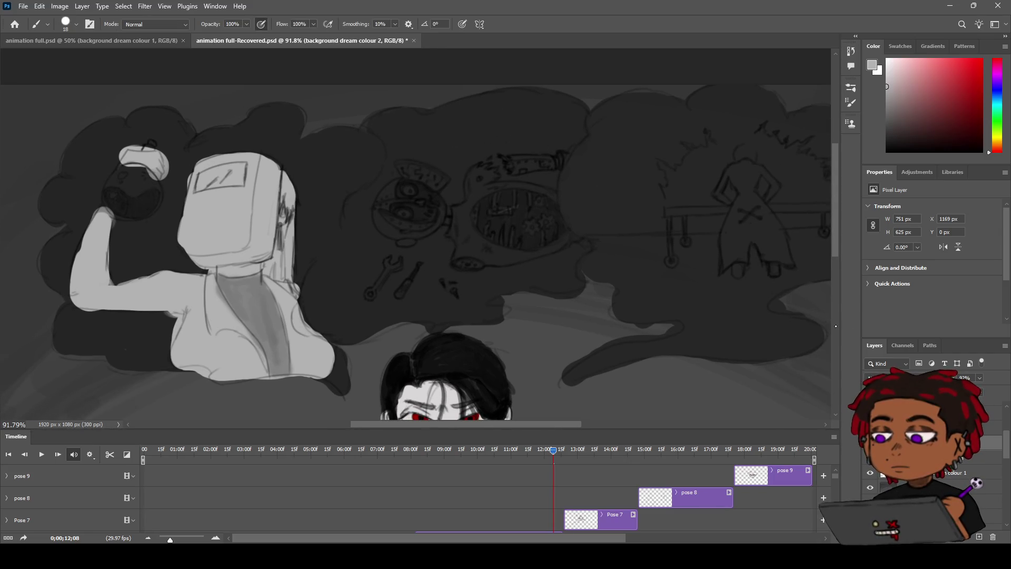
mouse_move(645, 165)
mouse_down()
mouse_move(522, 176)
mouse_move(386, 205)
mouse_up()
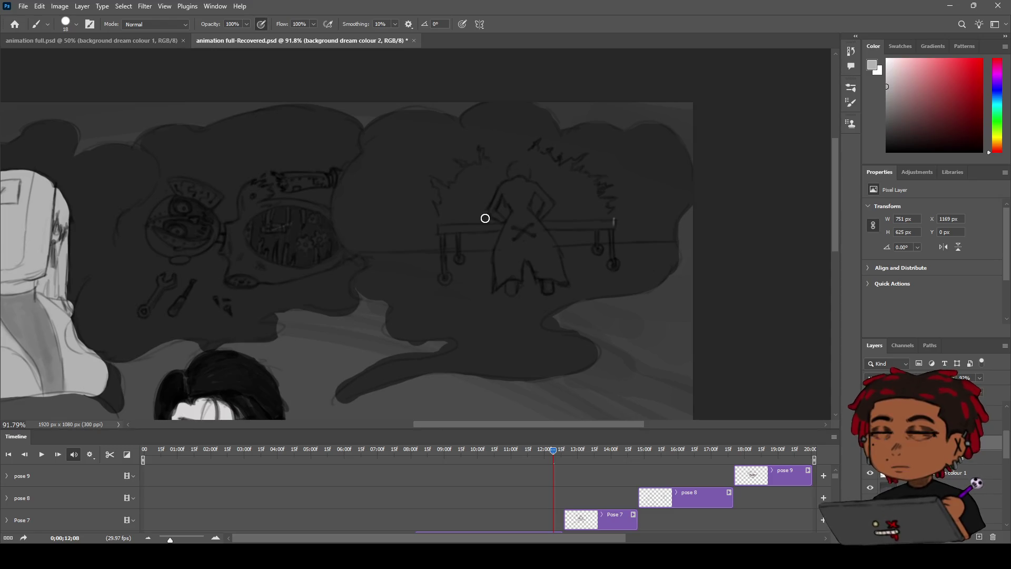
Paint white light around the bench figure's head, raised arm, hair and left arm tip
mouse_move(490, 220)
mouse_down()
mouse_move(477, 213)
mouse_move(490, 203)
mouse_move(481, 219)
mouse_move(490, 220)
mouse_up()
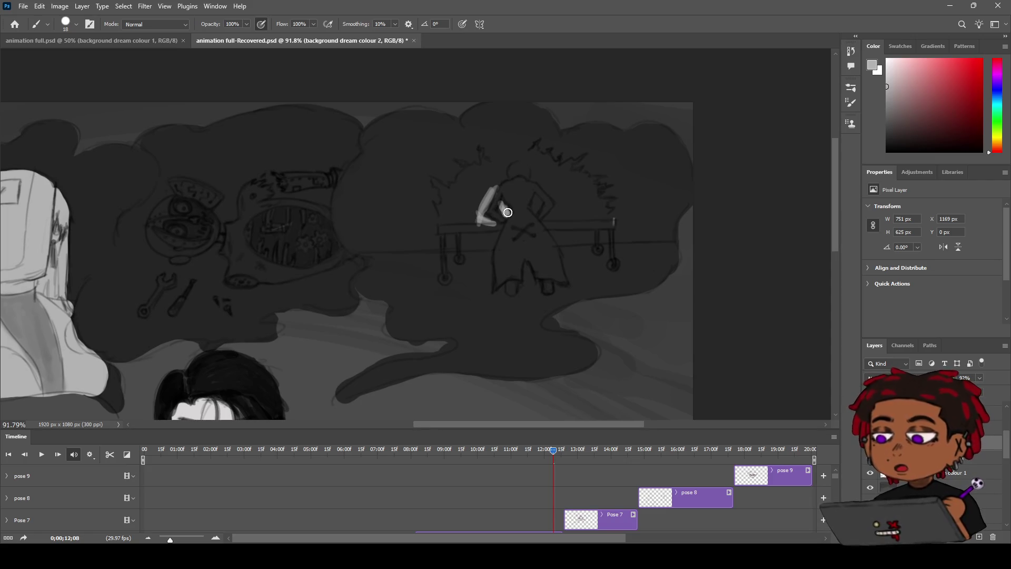
drag(500, 210, 503, 209)
mouse_move(537, 206)
mouse_down()
mouse_move(551, 216)
mouse_move(564, 198)
mouse_move(524, 157)
mouse_move(467, 217)
mouse_move(452, 215)
mouse_move(497, 174)
mouse_move(478, 190)
mouse_move(484, 173)
mouse_move(457, 212)
mouse_move(470, 216)
mouse_up()
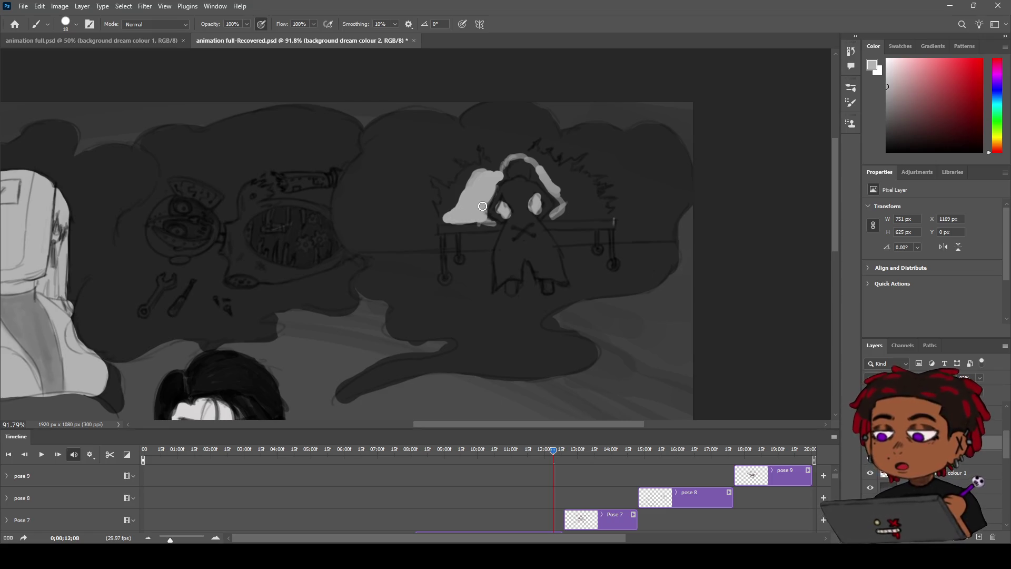
mouse_move(547, 176)
mouse_down()
mouse_move(543, 164)
mouse_move(587, 208)
mouse_move(564, 215)
mouse_move(582, 214)
mouse_move(528, 156)
mouse_move(513, 154)
mouse_move(501, 169)
mouse_up()
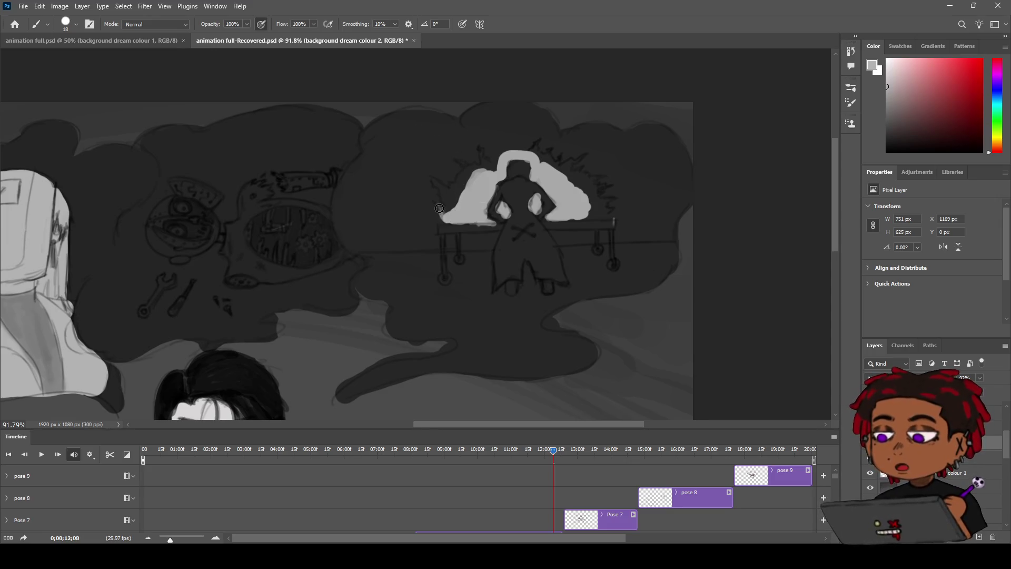
mouse_move(442, 209)
mouse_down()
mouse_move(434, 183)
mouse_move(452, 210)
mouse_move(451, 188)
mouse_move(468, 178)
mouse_move(454, 213)
mouse_move(465, 169)
mouse_move(473, 173)
mouse_move(459, 164)
mouse_move(479, 170)
mouse_move(480, 154)
mouse_move(491, 168)
mouse_move(496, 161)
mouse_move(485, 163)
mouse_move(506, 159)
mouse_move(499, 151)
mouse_move(538, 146)
mouse_move(545, 156)
mouse_up()
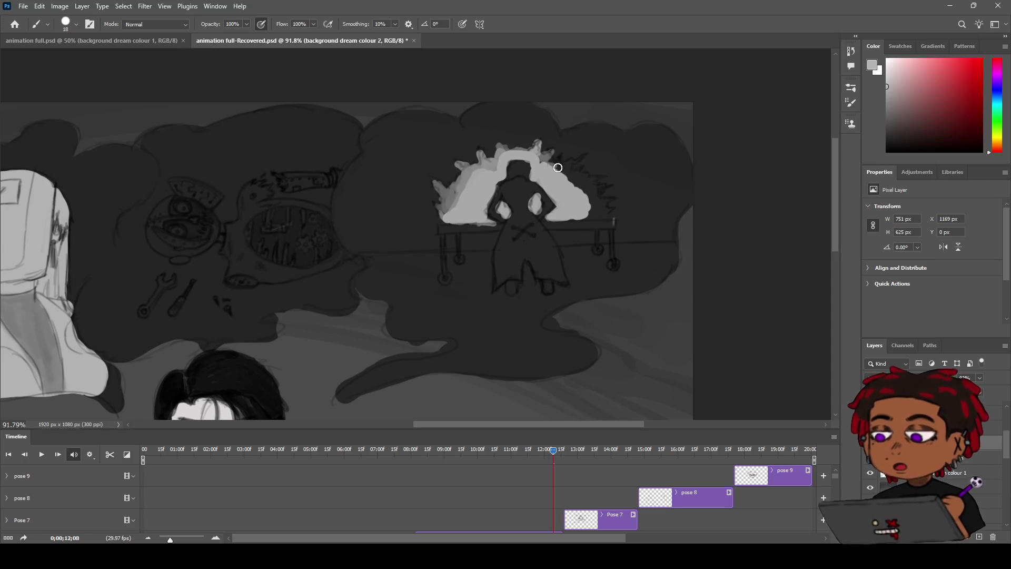
Extend light grey strokes along the arch's right, lower-right and left edges
mouse_move(557, 168)
mouse_down()
mouse_move(579, 158)
mouse_move(569, 164)
mouse_move(594, 180)
mouse_move(571, 187)
mouse_move(592, 192)
mouse_move(591, 214)
mouse_up()
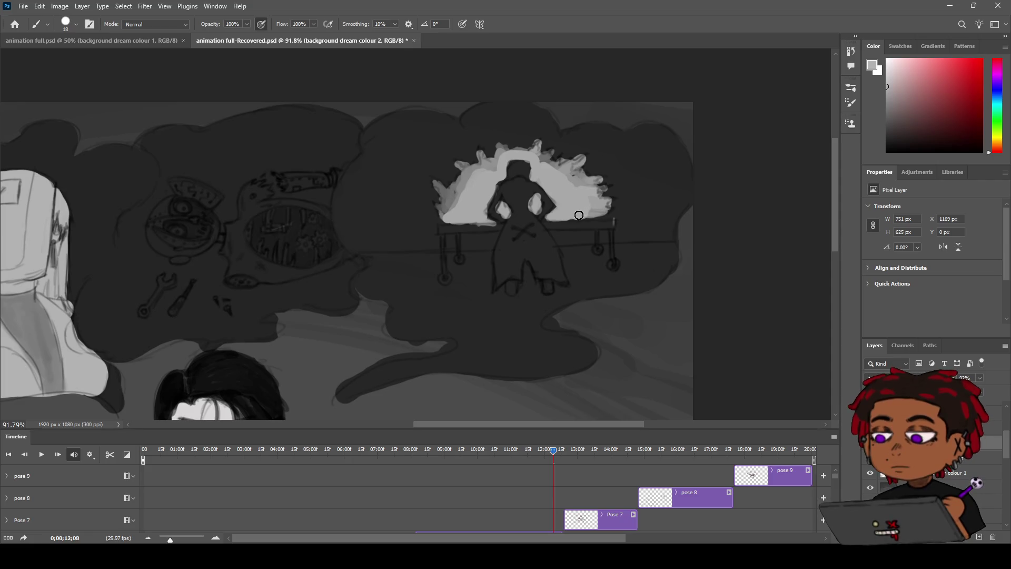
drag(580, 218, 595, 213)
mouse_move(444, 206)
mouse_down()
mouse_move(476, 169)
mouse_move(495, 169)
mouse_up()
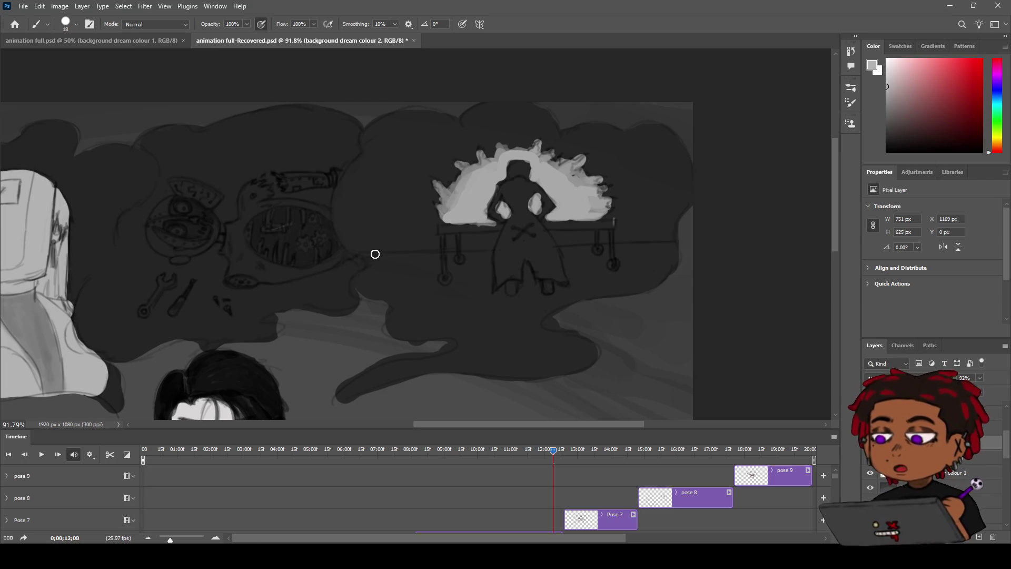
Zoom the view out slightly, then try and undo a light stroke on the cloud
key(z)
mouse_move(465, 129)
mouse_down()
mouse_move(436, 135)
mouse_move(459, 127)
mouse_move(453, 137)
mouse_up()
key(h)
key(b)
mouse_move(437, 192)
mouse_down()
mouse_move(474, 145)
mouse_move(529, 120)
mouse_up()
key(ctrl+z)
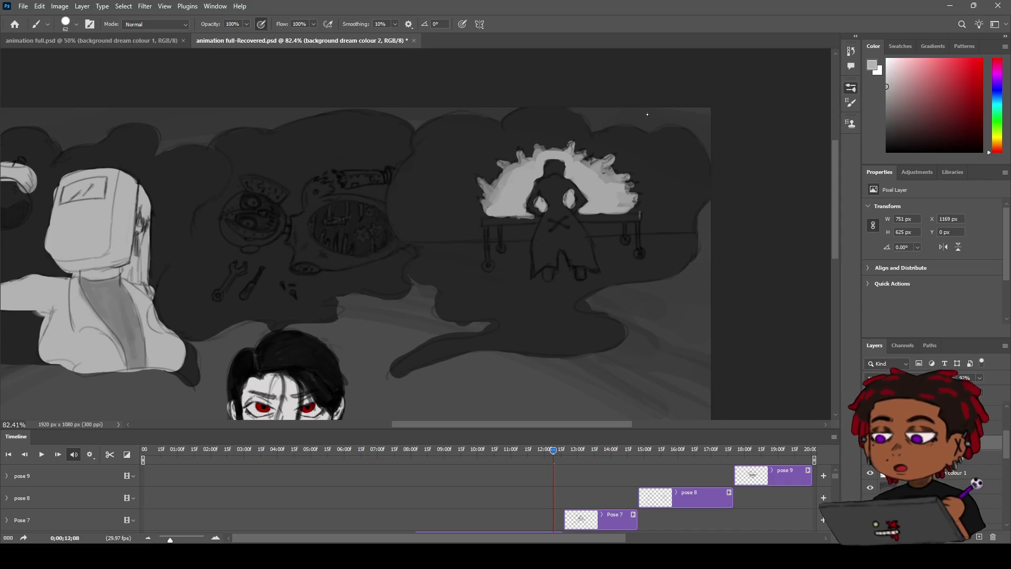
Paint a trial light grey diagonal band near the cloud top, then undo it
drag(467, 130, 416, 212)
mouse_move(470, 129)
mouse_down()
mouse_move(420, 142)
mouse_move(393, 226)
mouse_move(406, 228)
mouse_move(399, 174)
mouse_up()
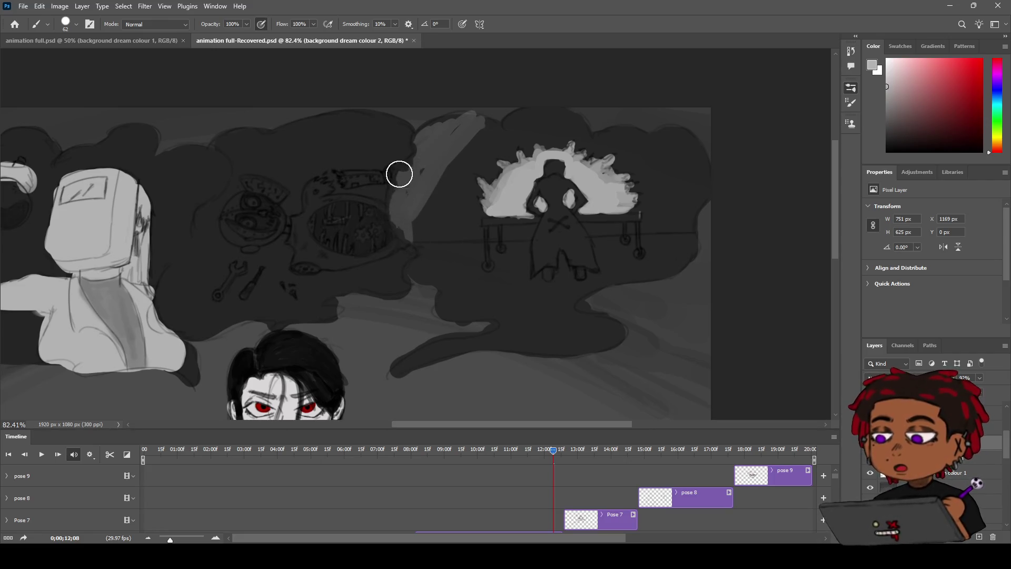
mouse_move(460, 122)
mouse_down()
mouse_move(474, 126)
mouse_move(442, 124)
mouse_move(495, 126)
mouse_move(478, 118)
mouse_move(429, 123)
mouse_up()
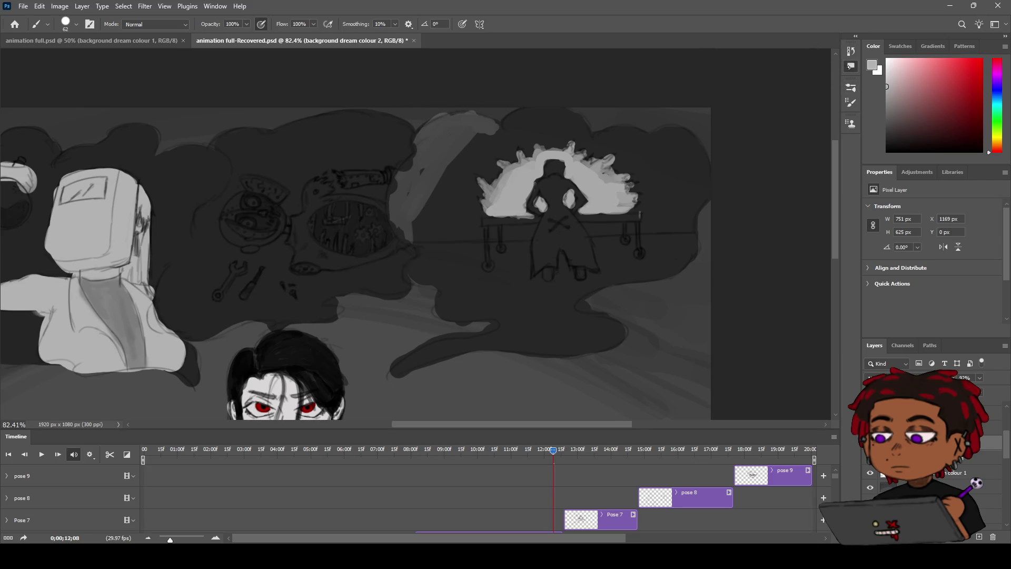
key(ctrl+z)
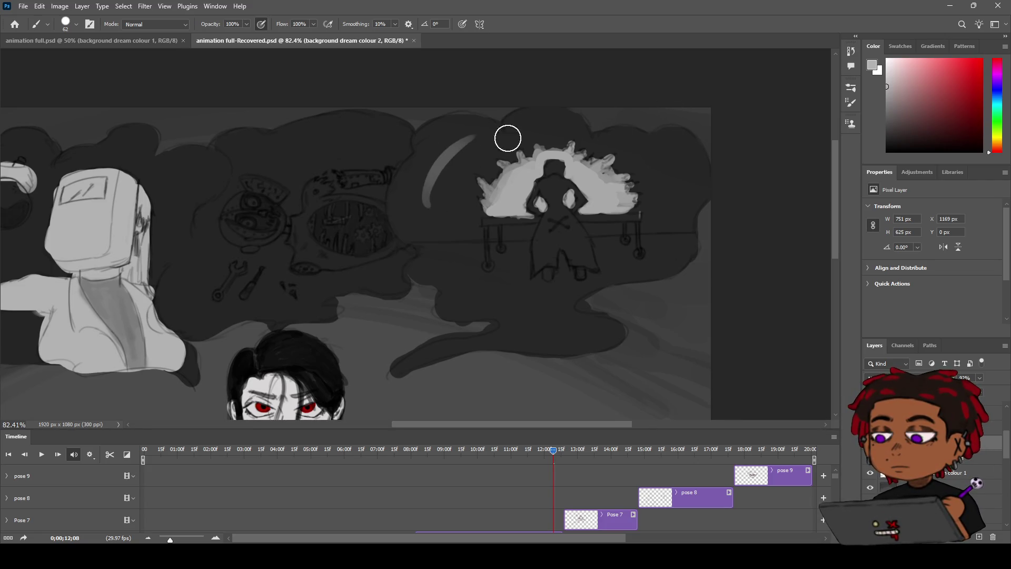
Highlight the cloud top in light grey, undoing two misplaced curved strokes
mouse_move(473, 149)
mouse_down()
mouse_move(421, 205)
mouse_move(427, 238)
mouse_up()
key(ctrl+z)
mouse_move(453, 158)
mouse_down()
mouse_move(428, 239)
mouse_move(422, 185)
mouse_move(441, 176)
mouse_move(440, 157)
mouse_move(492, 129)
mouse_move(551, 119)
mouse_move(668, 160)
mouse_move(670, 227)
mouse_move(677, 181)
mouse_up()
key(ctrl+z)
key(ctrl+z)
click(639, 151)
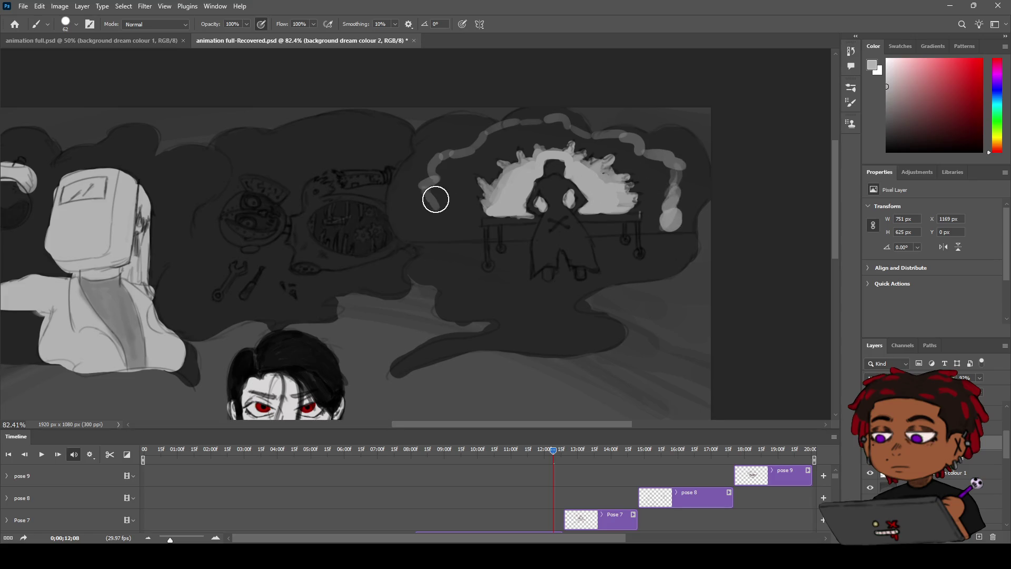
Add light grey highlight down the cloud's left edge, then move the timeline to 11;11
mouse_move(436, 215)
mouse_down()
mouse_move(429, 241)
mouse_move(428, 187)
mouse_move(440, 163)
mouse_move(431, 195)
mouse_move(442, 229)
mouse_move(463, 237)
mouse_move(443, 244)
mouse_move(459, 248)
mouse_up()
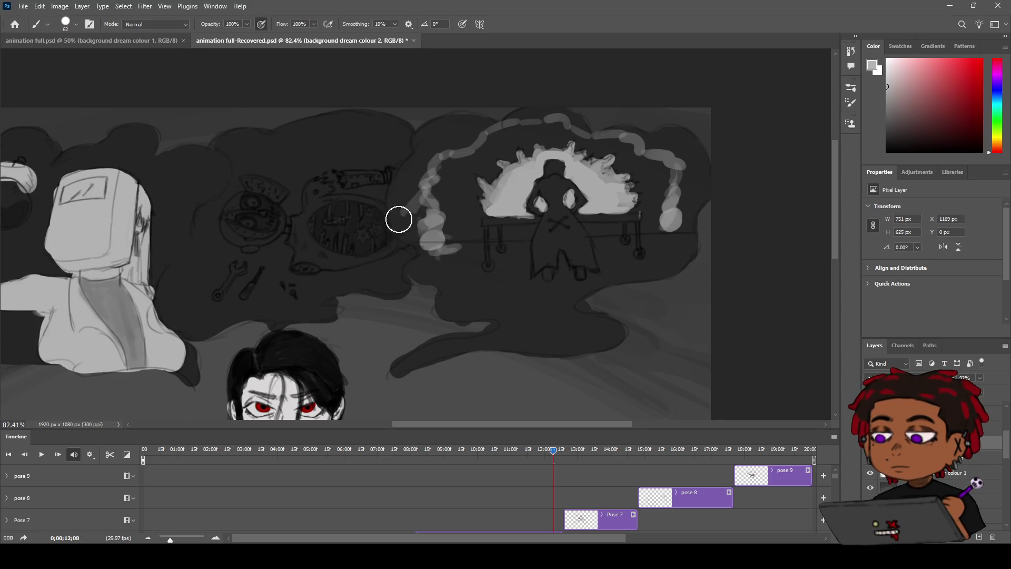
mouse_move(418, 197)
mouse_down()
mouse_move(413, 167)
mouse_move(425, 137)
mouse_move(452, 124)
mouse_move(467, 137)
mouse_move(442, 143)
mouse_move(472, 131)
mouse_move(440, 119)
mouse_up()
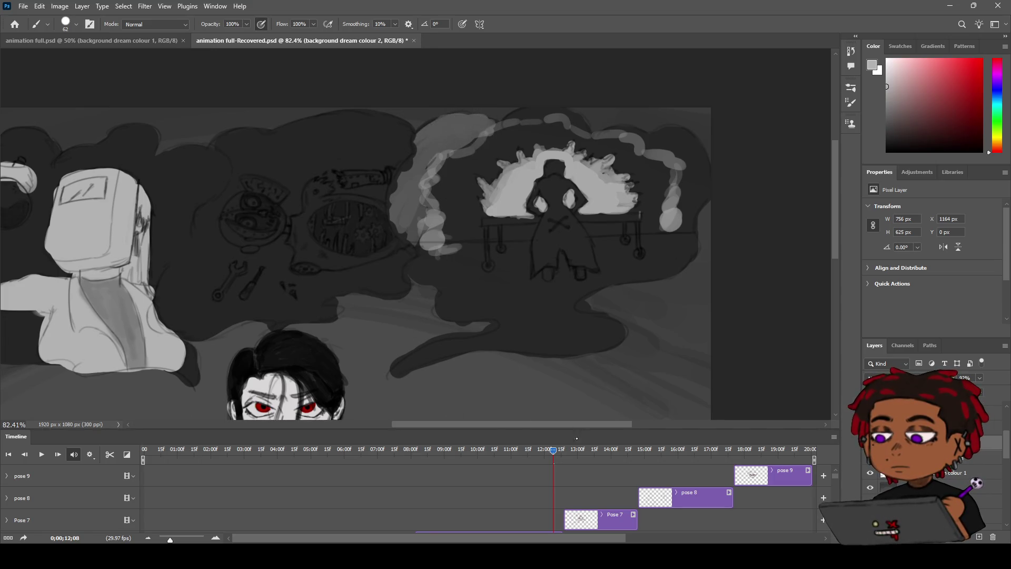
click(523, 449)
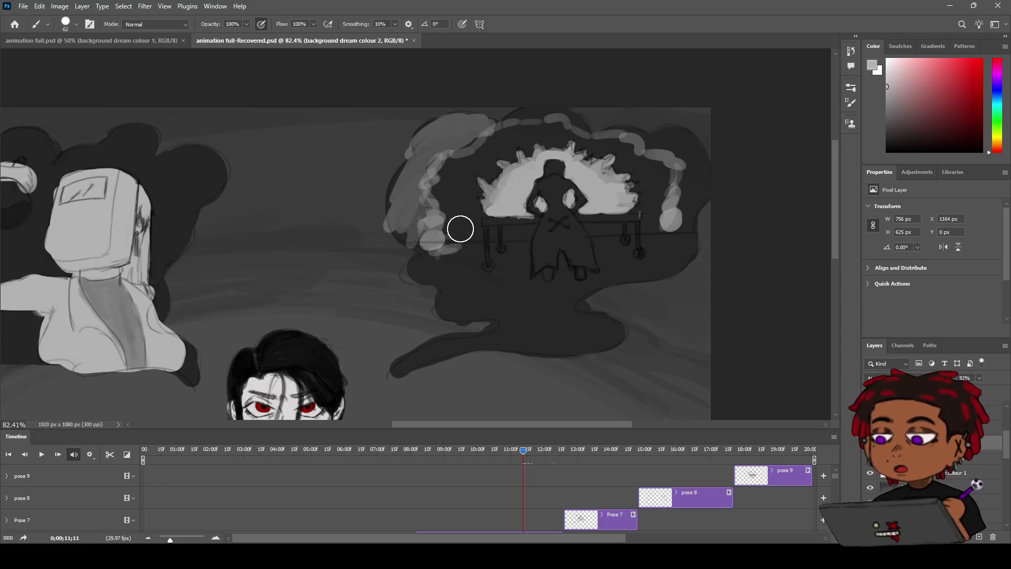
Stroke light grey along the cloud's left edge, top and lower-right lobe, then zoom in on it
mouse_move(417, 171)
mouse_down()
mouse_move(402, 194)
mouse_move(397, 183)
mouse_move(418, 242)
mouse_move(477, 119)
mouse_move(543, 111)
mouse_move(529, 114)
mouse_move(654, 147)
mouse_move(609, 129)
mouse_move(672, 144)
mouse_move(700, 137)
mouse_move(700, 192)
mouse_move(673, 210)
mouse_move(690, 165)
mouse_move(703, 183)
mouse_move(693, 158)
mouse_move(672, 148)
mouse_move(686, 135)
mouse_move(677, 140)
mouse_move(695, 149)
mouse_move(691, 158)
mouse_move(565, 114)
mouse_move(505, 127)
mouse_move(546, 115)
mouse_up()
drag(693, 228, 682, 227)
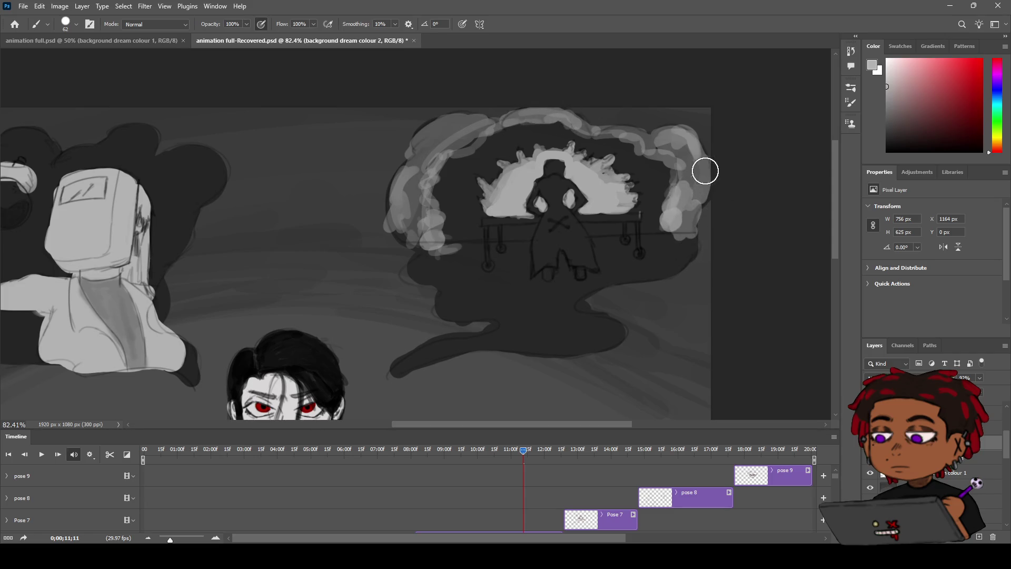
key(z)
mouse_move(613, 132)
mouse_down()
mouse_move(574, 134)
mouse_move(642, 135)
mouse_up()
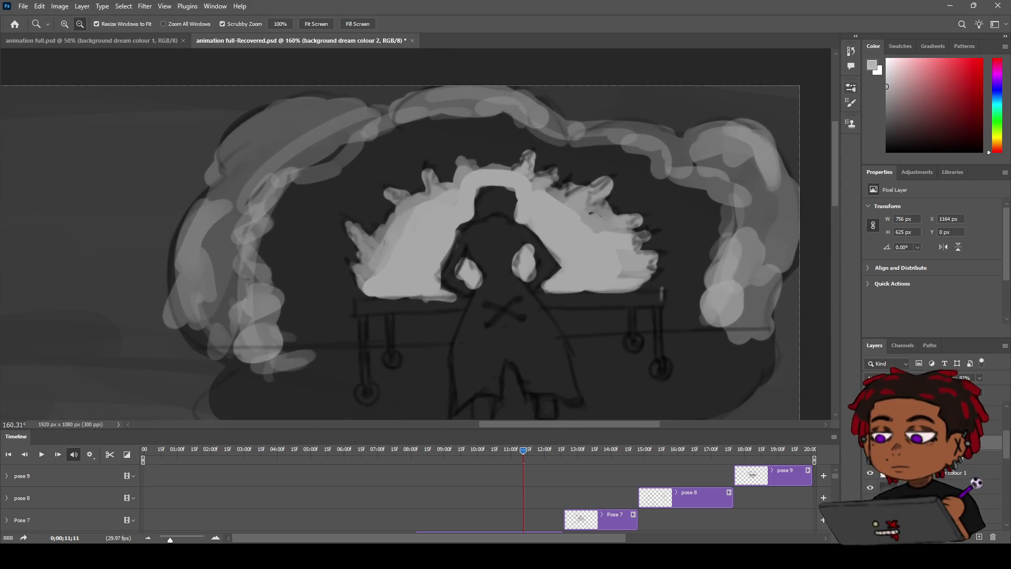
Undo the light strokes on the figure's left arm and erase part of the right-arm highlight
key(b)
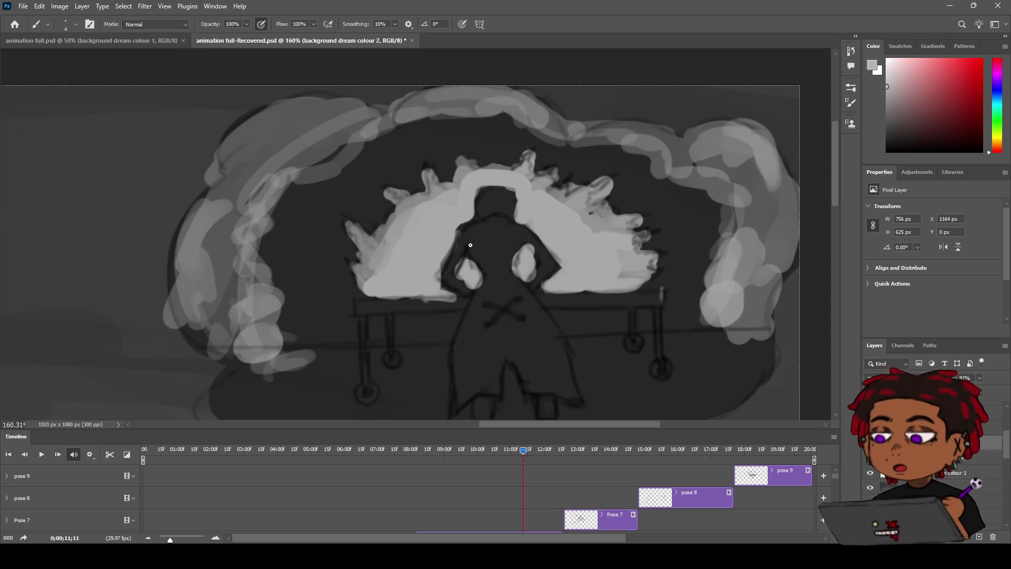
key(ctrl+z)
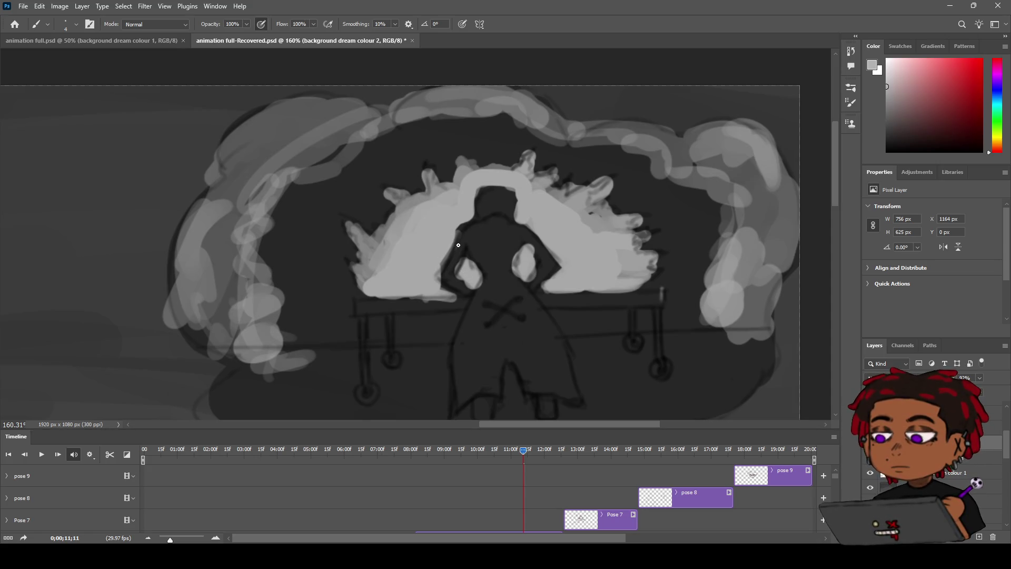
key(ctrl+z)
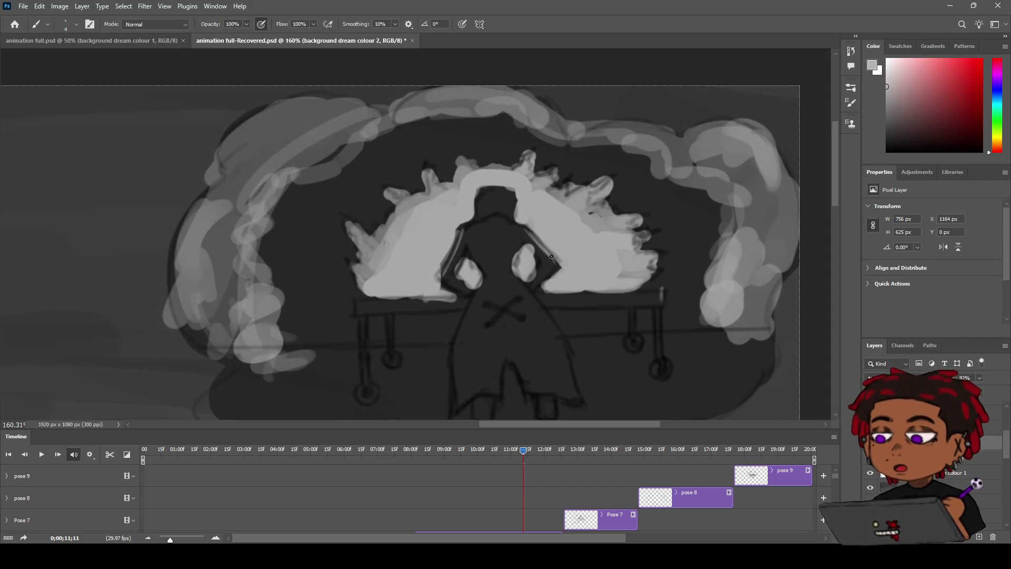
key(e)
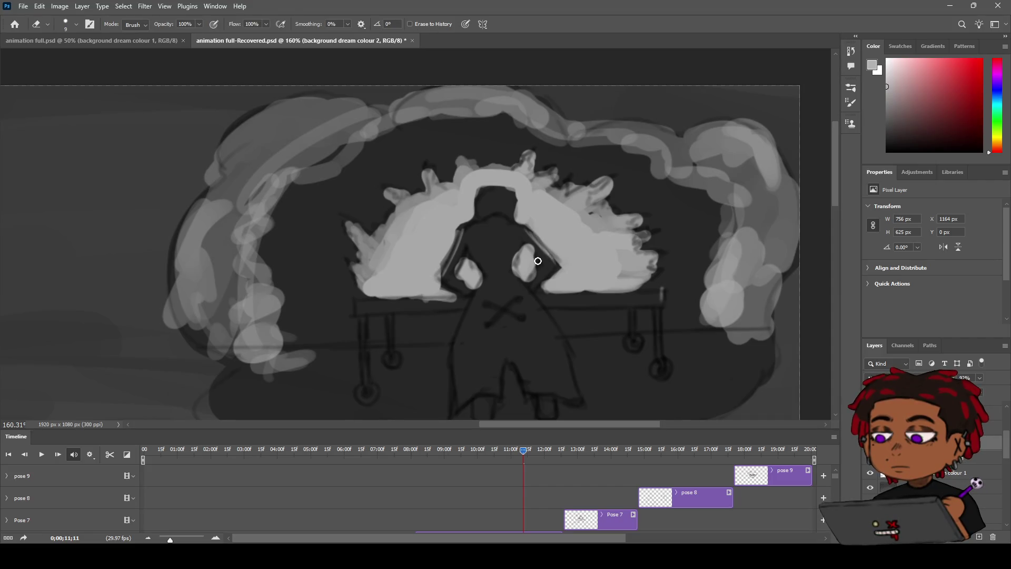
mouse_move(536, 257)
mouse_down()
mouse_move(531, 246)
mouse_move(546, 258)
mouse_up()
Sample the figure's dark grey, then the cloud's light grey, as the paint colour
key(b)
key(i)
click(505, 245)
key(b)
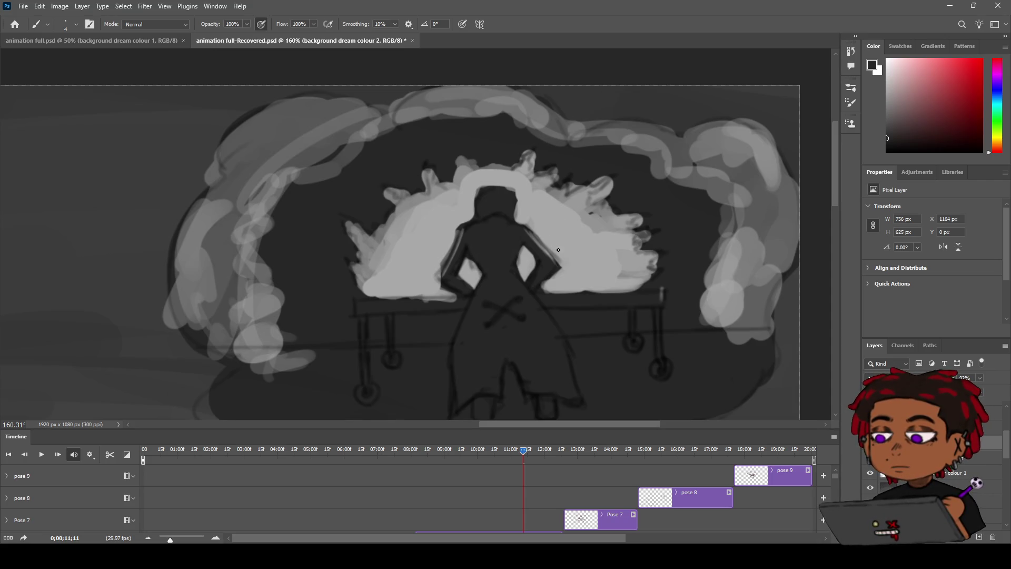
key(i)
key(b)
key(i)
click(574, 235)
key(b)
Paint thin light-grey rim lines down the figure's arm and right side
drag(483, 284, 460, 331)
mouse_move(484, 284)
mouse_down()
mouse_move(457, 350)
mouse_move(457, 403)
mouse_up()
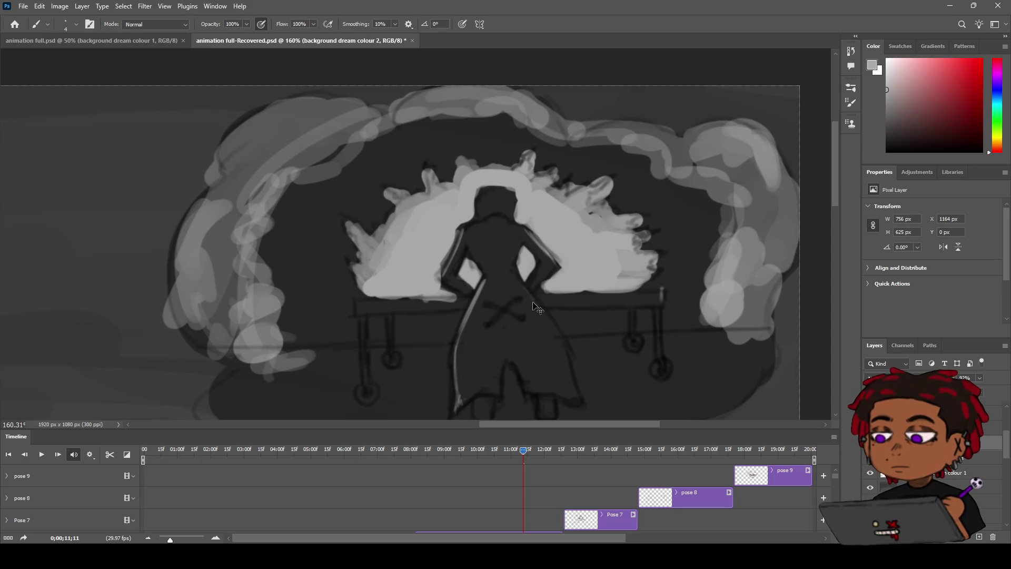
drag(524, 287, 552, 331)
drag(529, 298, 574, 396)
key(z)
mouse_move(526, 208)
mouse_down()
mouse_move(474, 228)
mouse_move(590, 213)
mouse_up()
key(b)
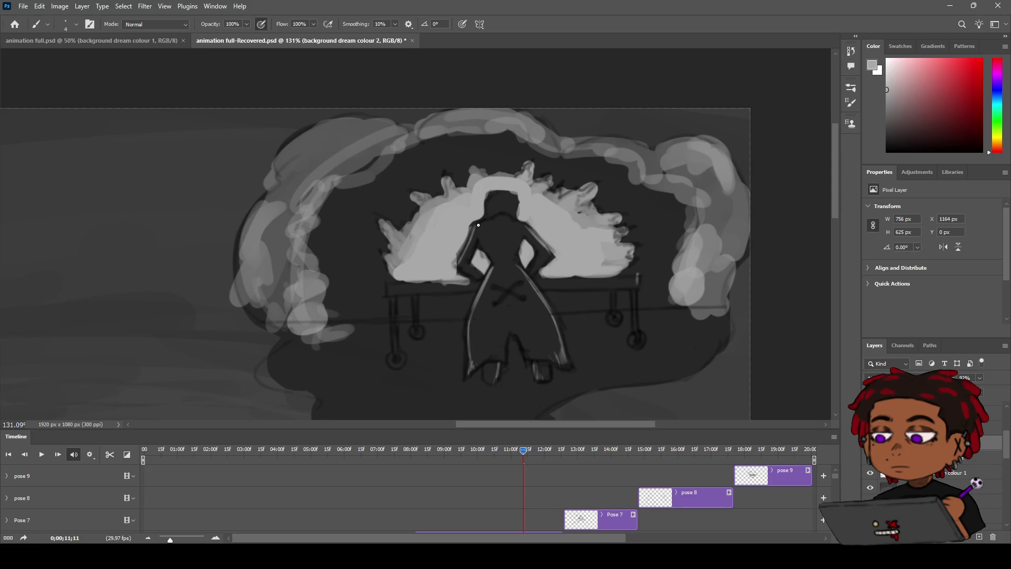
Add light rim strokes along the right and left shoulders, then zoom out to see the frame
scroll(478, 225, up, 5)
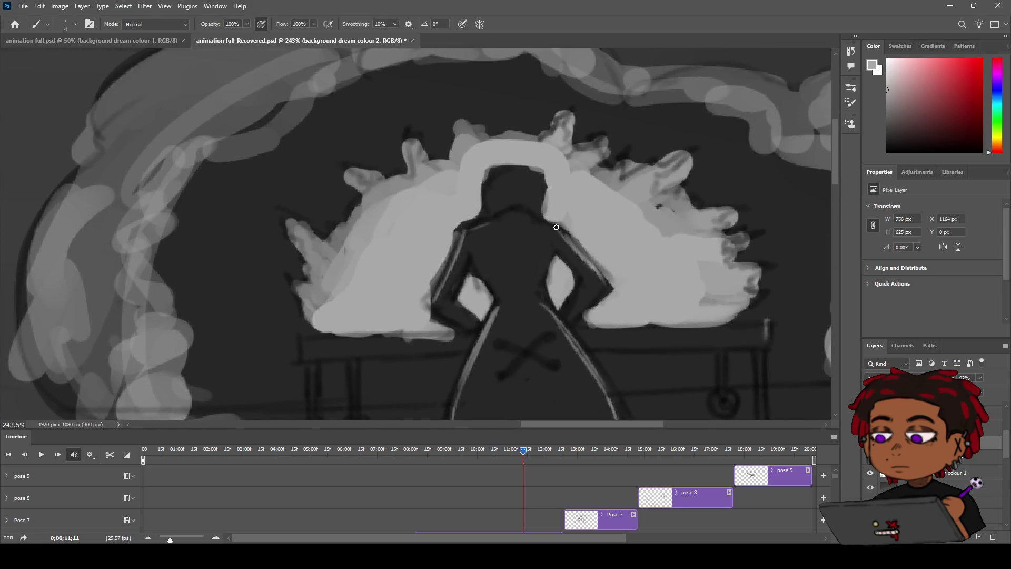
drag(527, 216, 568, 238)
drag(476, 225, 504, 216)
key(z)
mouse_move(478, 241)
mouse_down()
mouse_move(427, 268)
mouse_move(458, 265)
mouse_move(428, 264)
mouse_move(418, 271)
mouse_move(441, 268)
mouse_move(416, 276)
mouse_move(418, 259)
mouse_move(405, 258)
mouse_move(495, 231)
mouse_up()
key(h)
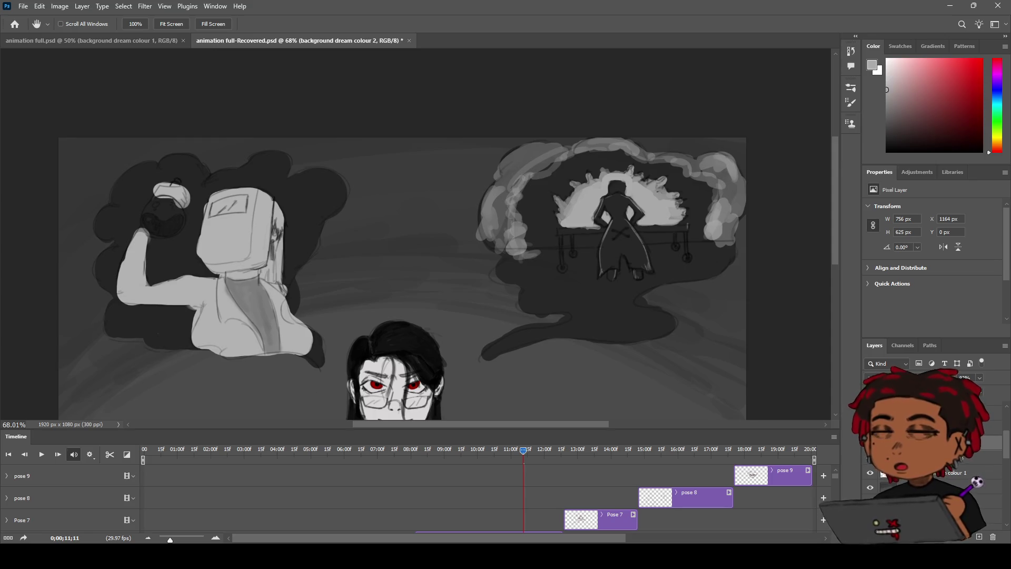
Scrub the timeline from 0;00 to 11;25 and fit the frame around the three dream clouds
mouse_move(448, 361)
mouse_down()
mouse_move(479, 263)
mouse_move(476, 285)
mouse_up()
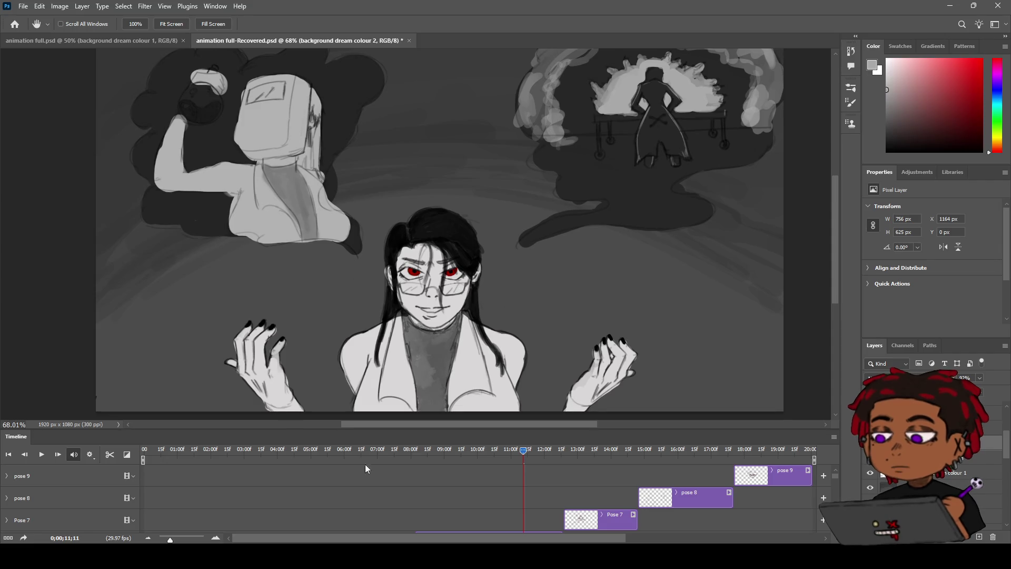
mouse_move(369, 450)
mouse_down()
mouse_move(142, 449)
mouse_move(441, 413)
mouse_up()
key(z)
mouse_move(528, 227)
mouse_down()
mouse_move(505, 223)
mouse_move(522, 228)
mouse_up()
drag(430, 452, 541, 451)
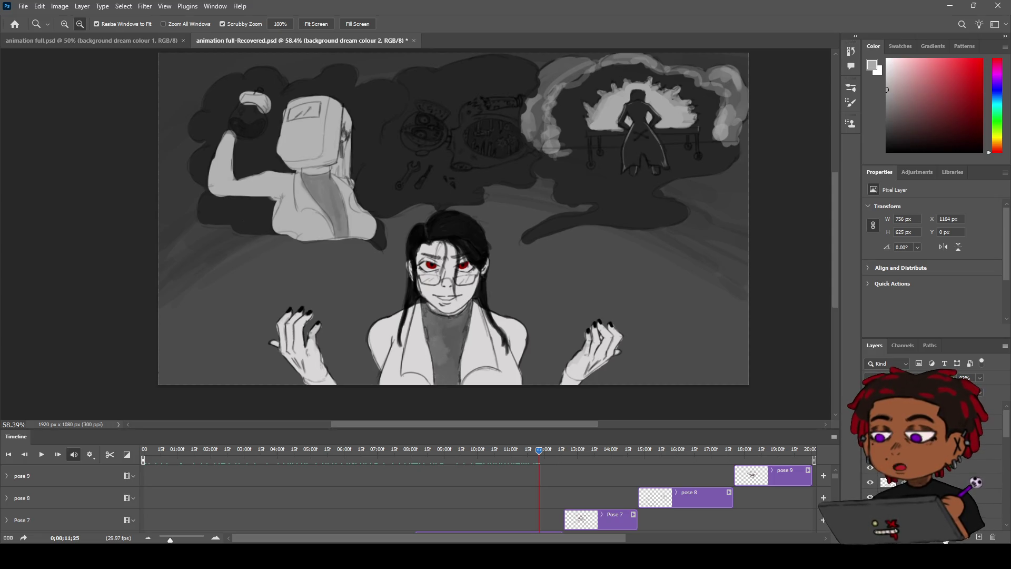
scroll(452, 216, down, 1)
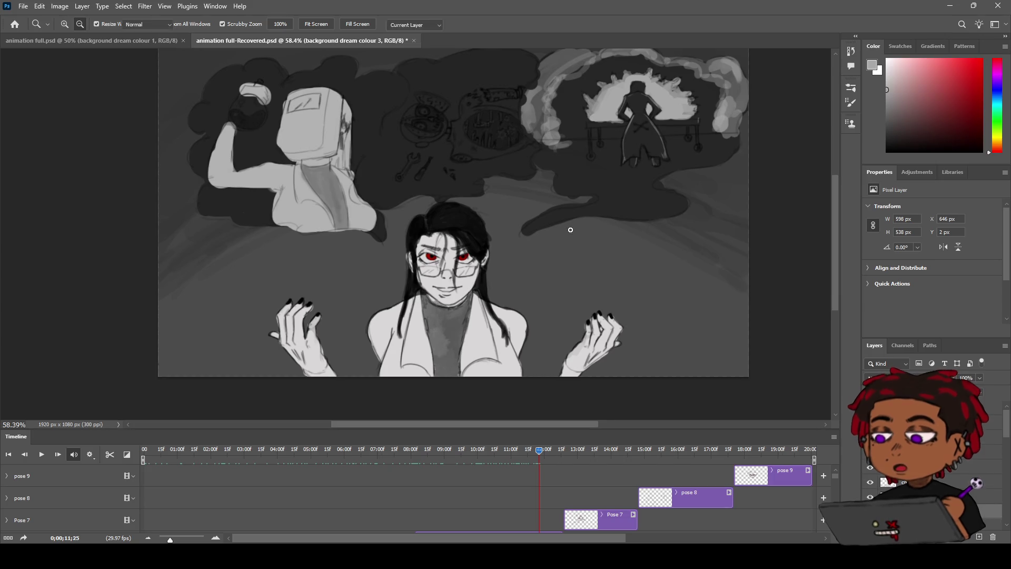
drag(559, 188, 580, 258)
Enlarge the brush and paint light highlights above and left of the middle cloud's round object
key(b)
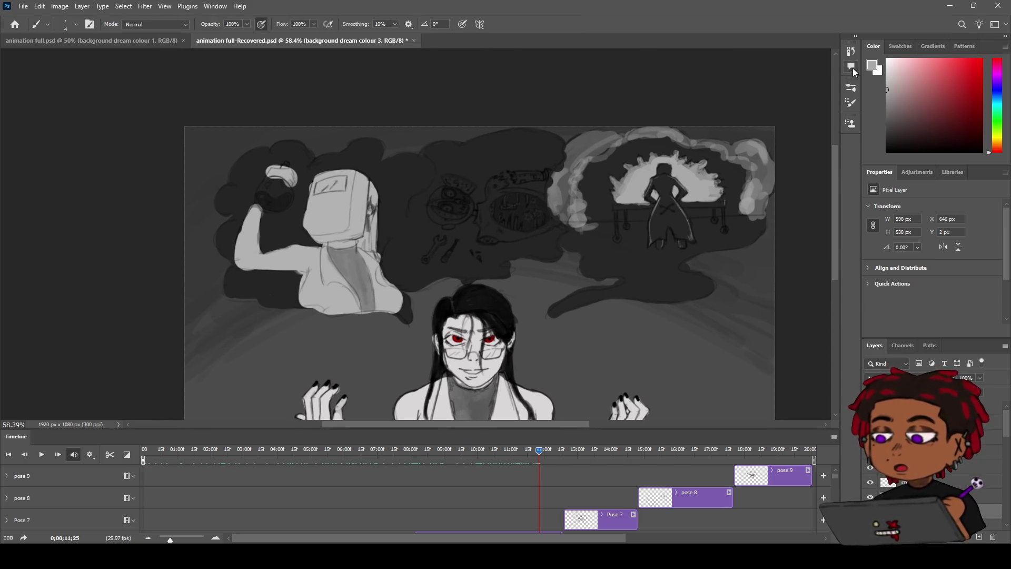
key(period)
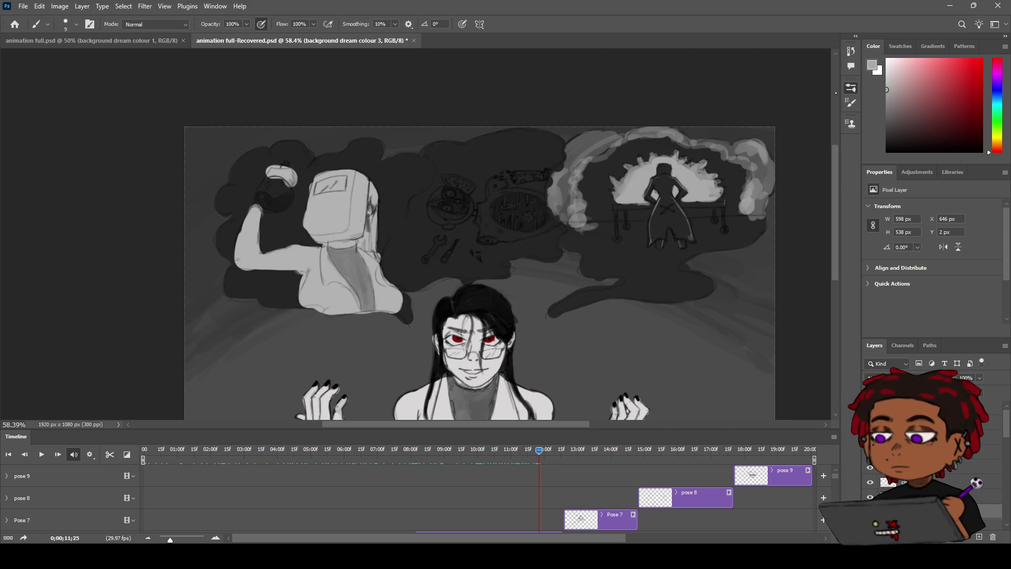
key(z)
mouse_move(421, 205)
mouse_down()
mouse_move(415, 197)
mouse_move(490, 174)
mouse_up()
key(b)
mouse_move(552, 148)
mouse_down()
mouse_move(541, 145)
mouse_move(545, 162)
mouse_move(543, 153)
mouse_move(545, 160)
mouse_move(585, 156)
mouse_move(592, 144)
mouse_move(589, 158)
mouse_move(547, 146)
mouse_move(585, 156)
mouse_move(553, 148)
mouse_move(599, 140)
mouse_move(599, 154)
mouse_move(601, 140)
mouse_move(599, 153)
mouse_up()
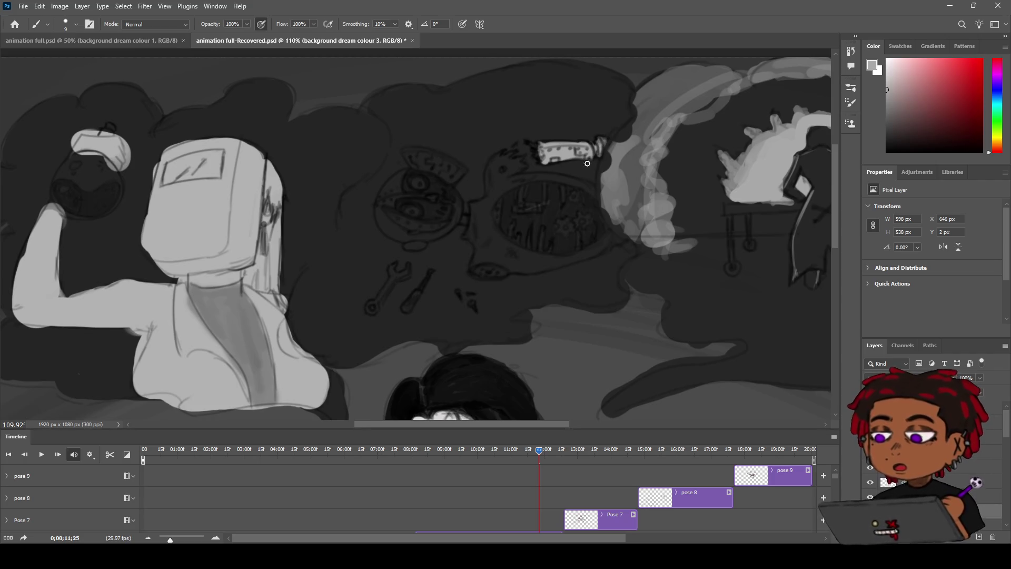
mouse_move(522, 156)
mouse_down()
mouse_move(508, 168)
mouse_move(518, 169)
mouse_move(489, 179)
mouse_move(494, 196)
mouse_up()
mouse_move(496, 174)
mouse_down()
mouse_move(504, 154)
mouse_move(495, 208)
mouse_up()
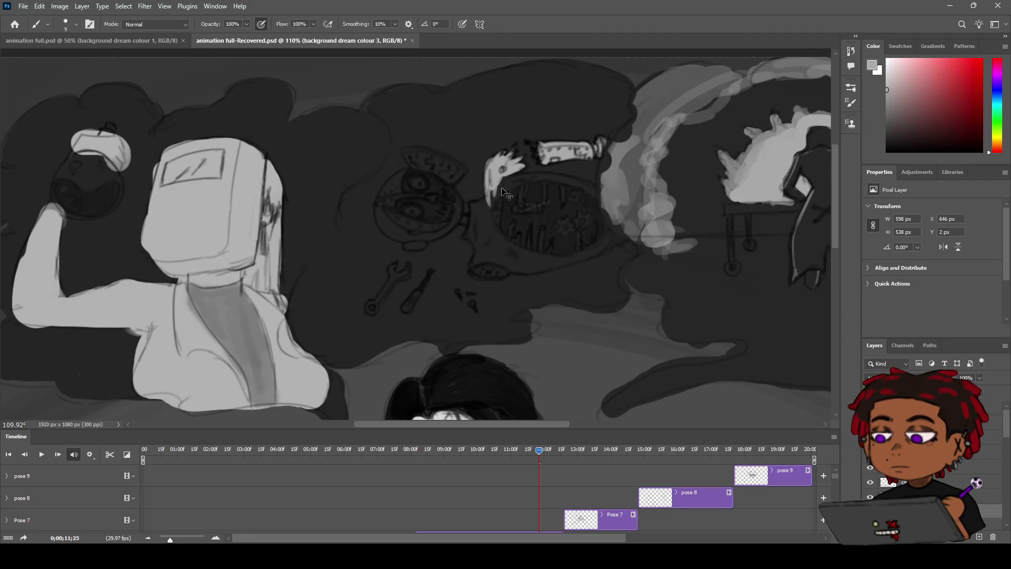
key(ctrl+z)
Extend the white outline down and under the round object, plus a right inner-edge line
drag(477, 215, 468, 241)
drag(475, 264, 484, 266)
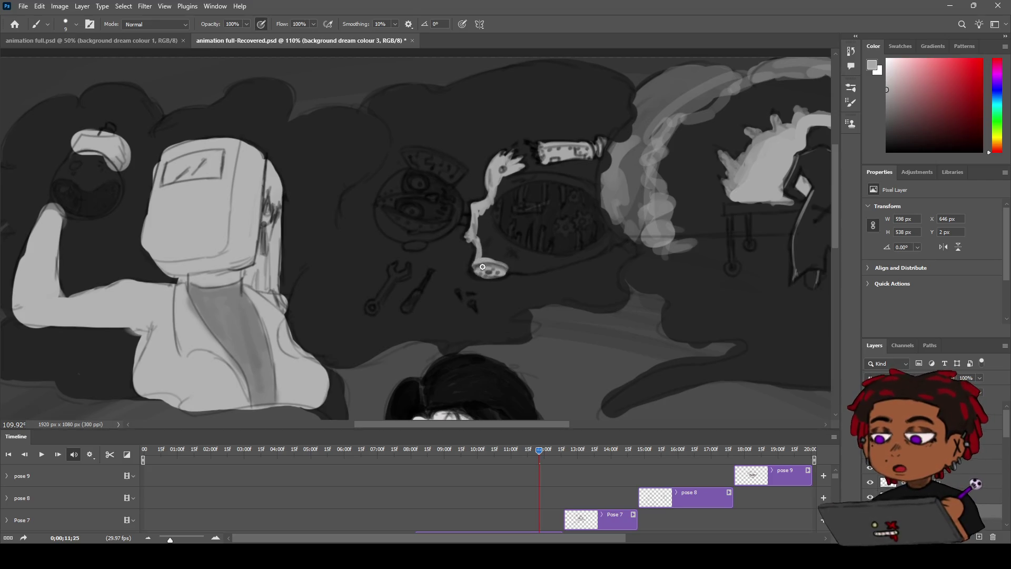
drag(508, 271, 599, 248)
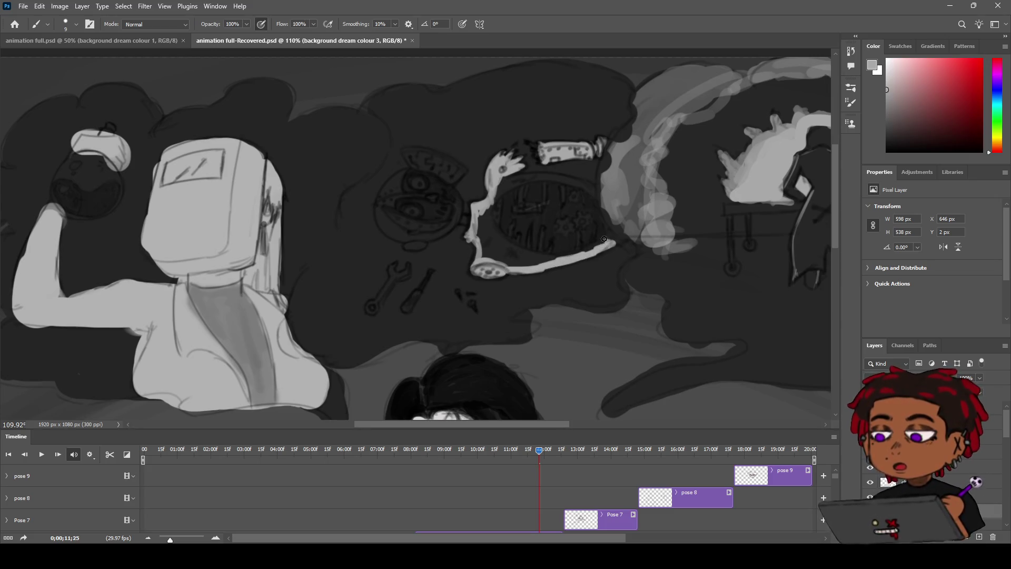
mouse_move(591, 187)
mouse_down()
mouse_move(603, 232)
mouse_move(582, 249)
mouse_move(595, 222)
mouse_move(583, 195)
mouse_up()
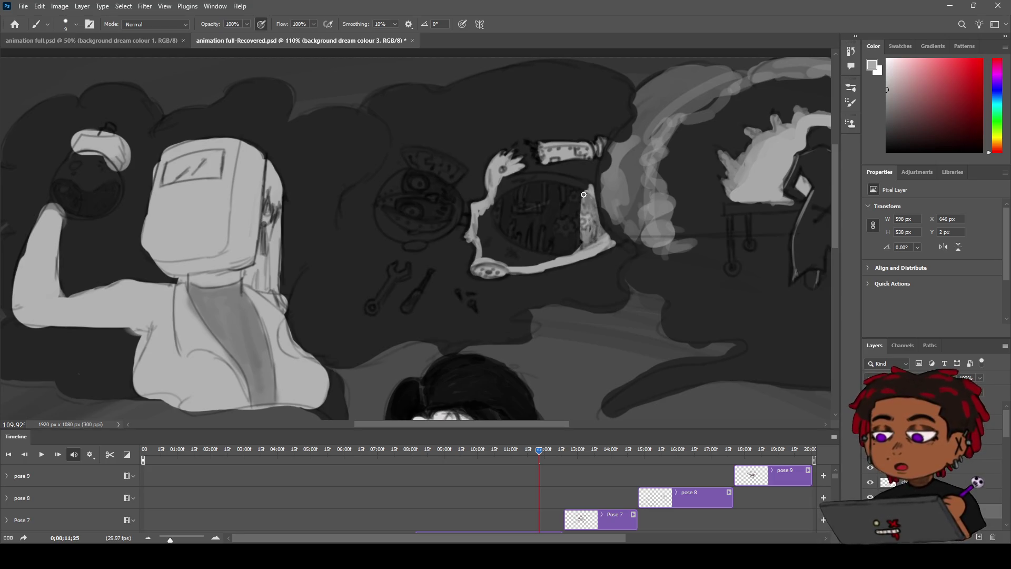
Fill the machine mouth's lower inner edge light grey and paint teeth along it
mouse_move(586, 245)
mouse_down()
mouse_move(577, 221)
mouse_move(525, 264)
mouse_move(488, 206)
mouse_move(485, 217)
mouse_up()
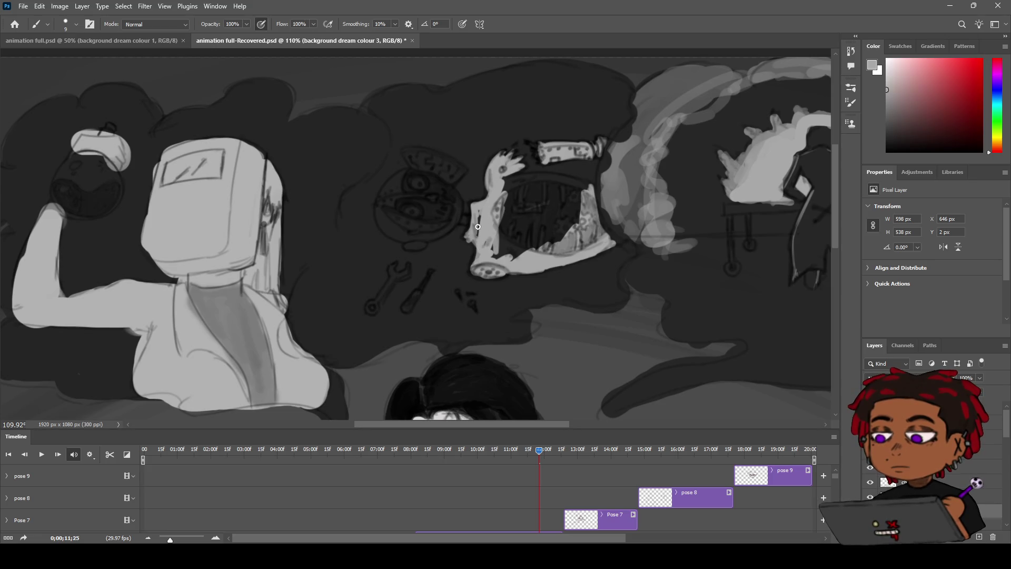
mouse_move(494, 257)
mouse_down()
mouse_move(519, 231)
mouse_move(552, 245)
mouse_move(569, 234)
mouse_move(574, 223)
mouse_move(558, 226)
mouse_move(569, 220)
mouse_move(557, 210)
mouse_move(584, 186)
mouse_move(524, 211)
mouse_move(587, 191)
mouse_move(526, 190)
mouse_move(482, 235)
mouse_move(463, 221)
mouse_move(478, 197)
mouse_move(558, 191)
mouse_move(498, 188)
mouse_up()
key(h)
scroll(542, 183, up, 3)
Brush light grey over the round gauge's hook shape and cover its dark inner patch
key(b)
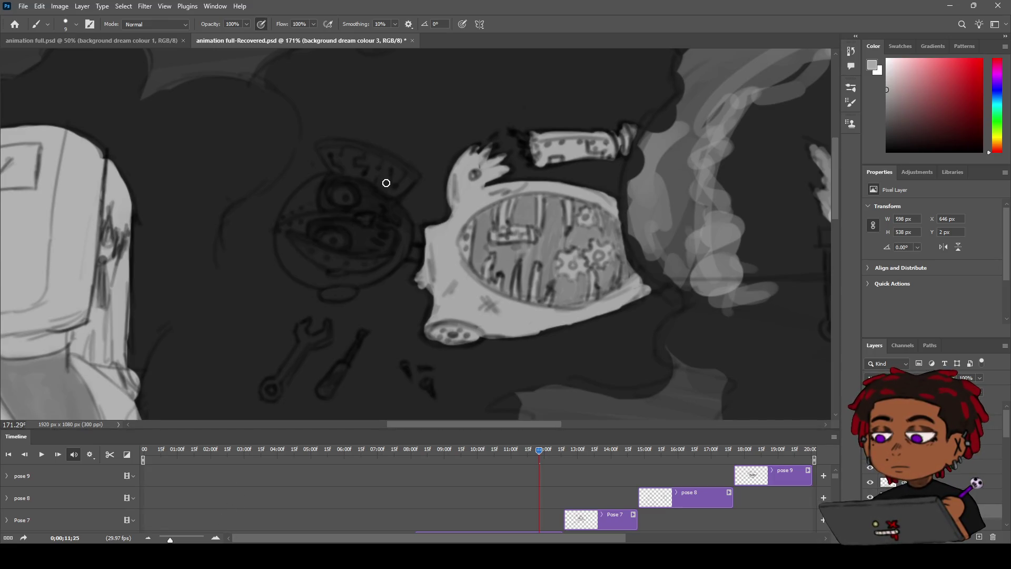
mouse_move(390, 184)
mouse_down()
mouse_move(387, 196)
mouse_move(413, 182)
mouse_move(354, 153)
mouse_move(330, 151)
mouse_move(334, 167)
mouse_move(367, 151)
mouse_move(401, 173)
mouse_move(337, 147)
mouse_move(393, 175)
mouse_move(375, 210)
mouse_move(341, 226)
mouse_move(341, 177)
mouse_move(330, 211)
mouse_move(316, 198)
mouse_move(285, 232)
mouse_move(312, 183)
mouse_up()
mouse_move(300, 244)
mouse_down()
mouse_move(301, 260)
mouse_move(288, 263)
mouse_move(309, 278)
mouse_move(276, 223)
mouse_up()
mouse_move(310, 275)
mouse_down()
mouse_move(382, 266)
mouse_move(403, 243)
mouse_move(398, 213)
mouse_up()
mouse_move(376, 277)
mouse_down()
mouse_move(350, 279)
mouse_move(400, 237)
mouse_move(364, 224)
mouse_move(338, 274)
mouse_move(332, 226)
mouse_up()
mouse_move(348, 276)
mouse_down()
mouse_move(328, 262)
mouse_move(321, 221)
mouse_move(308, 260)
mouse_up()
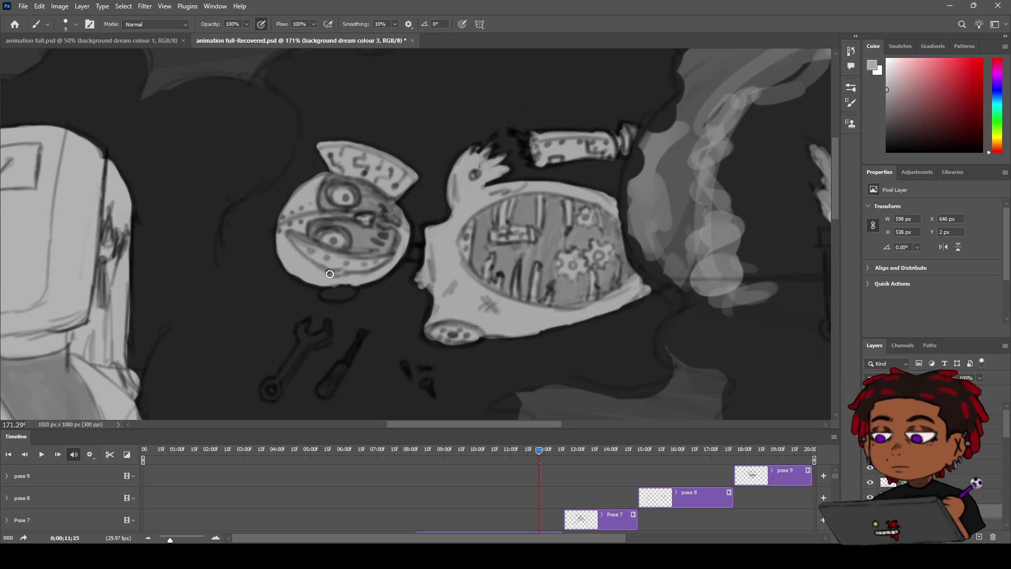
mouse_move(335, 290)
mouse_down()
mouse_move(350, 287)
mouse_move(340, 296)
mouse_up()
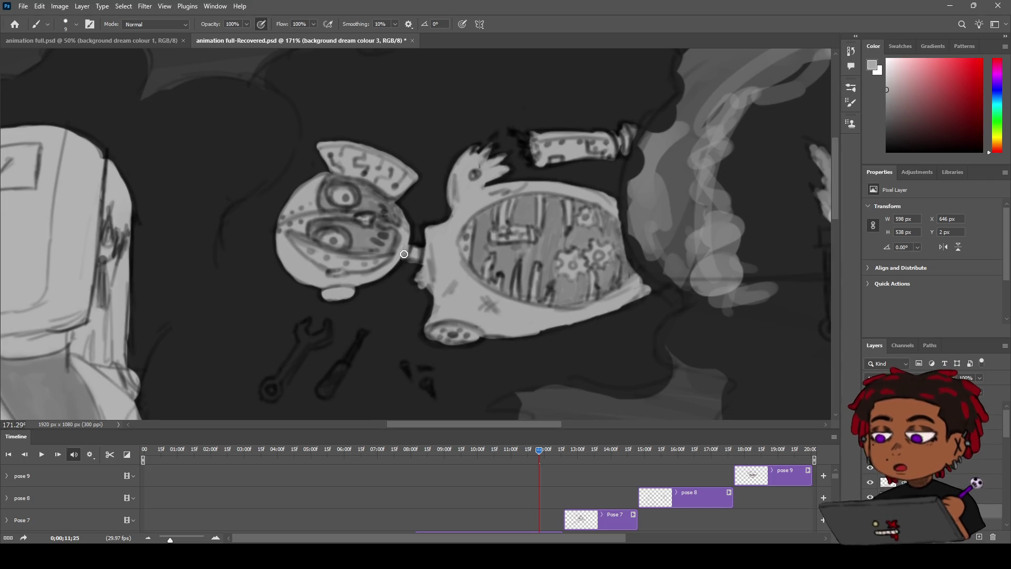
Zoom in on the bench tools and add a light-grey stroke to the screwdriver
key(z)
mouse_move(404, 254)
mouse_down()
mouse_move(362, 261)
mouse_move(411, 253)
mouse_move(474, 168)
mouse_up()
key(h)
drag(435, 232, 468, 158)
key(b)
mouse_move(387, 278)
mouse_down()
mouse_move(364, 307)
mouse_move(406, 248)
mouse_up()
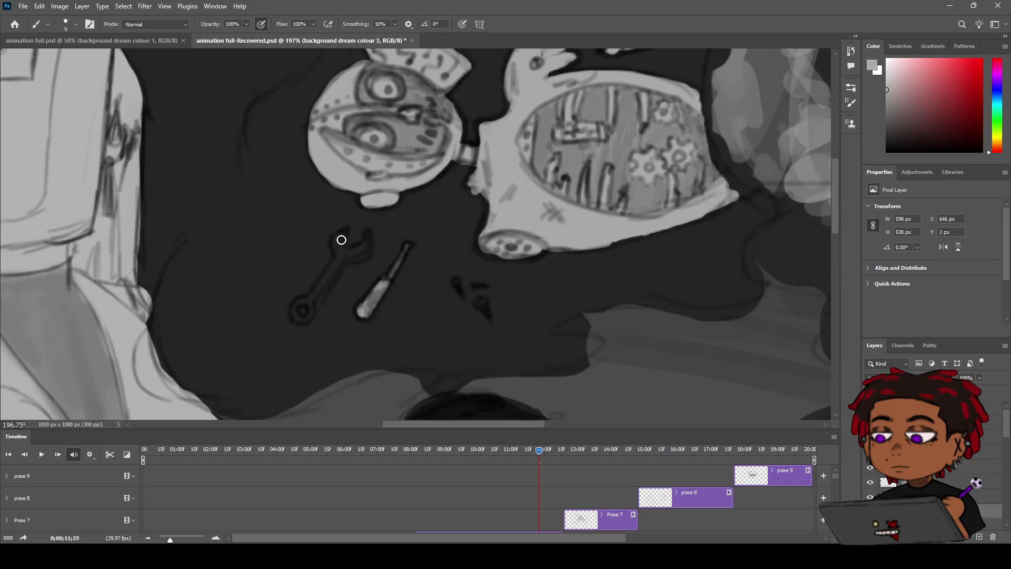
Paint light-grey highlights on the wrench's upper jaw, shaft and lower ring, then bring the welder into view
mouse_move(340, 235)
mouse_down()
mouse_move(337, 257)
mouse_move(338, 247)
mouse_move(362, 252)
mouse_move(367, 234)
mouse_move(368, 247)
mouse_move(310, 304)
mouse_up()
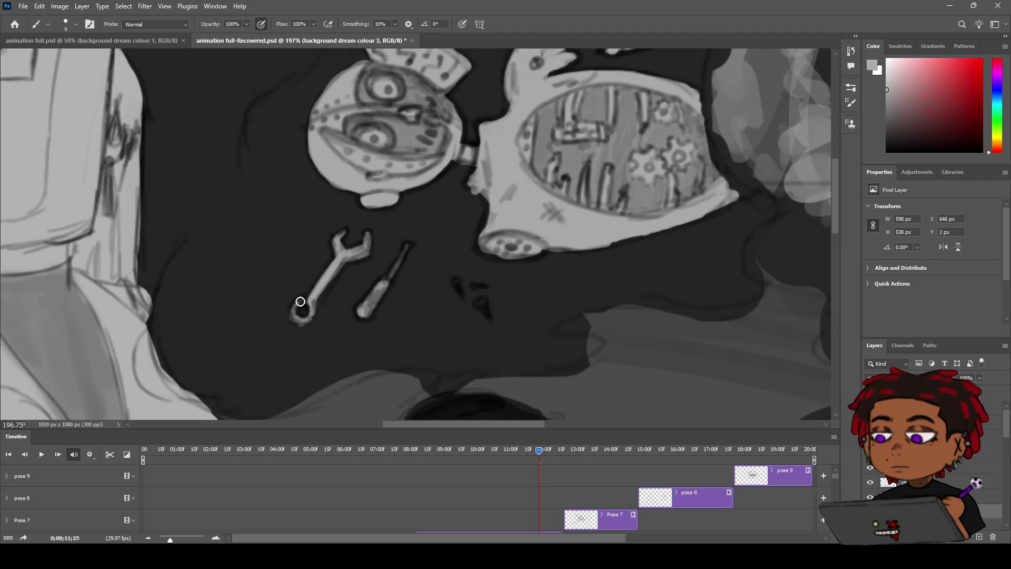
drag(309, 301, 297, 311)
key(h)
scroll(351, 232, down, 4)
scroll(351, 233, up, 1)
mouse_move(456, 180)
mouse_down()
mouse_move(425, 223)
mouse_move(372, 219)
mouse_move(387, 200)
mouse_up()
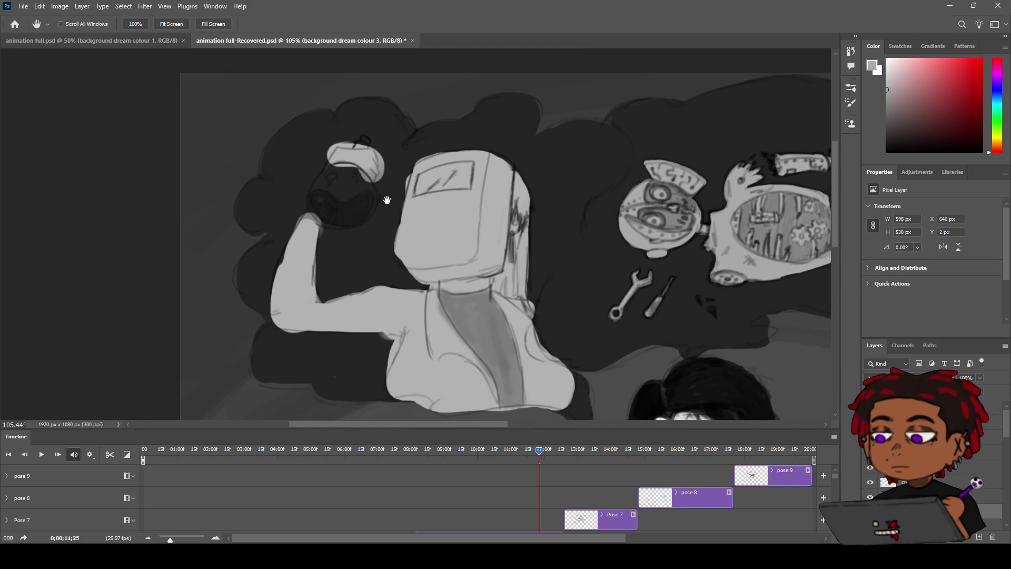
key(z)
scroll(396, 210, up, 4)
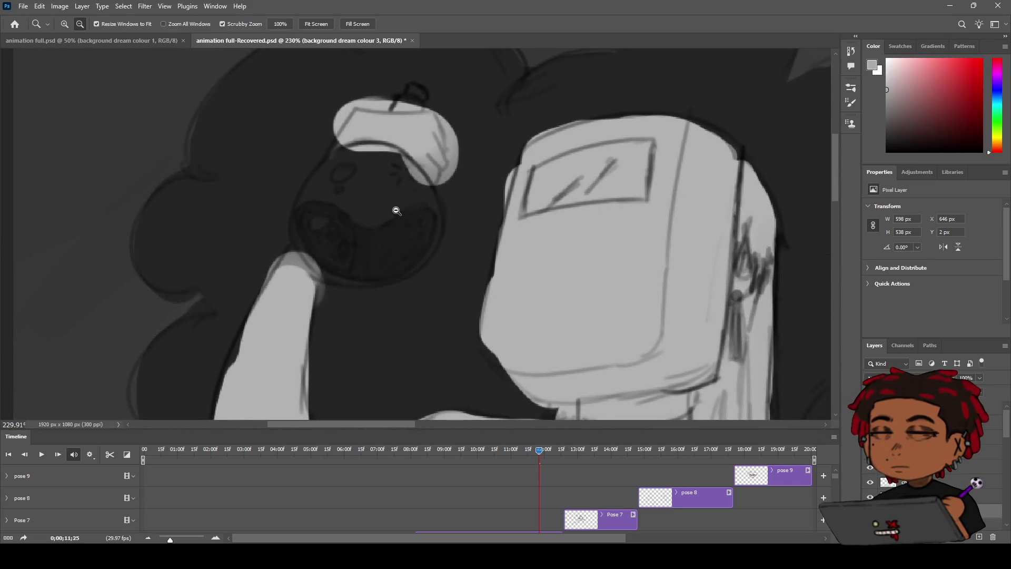
key(b)
mouse_move(290, 255)
mouse_down()
mouse_move(305, 284)
mouse_move(311, 278)
mouse_up()
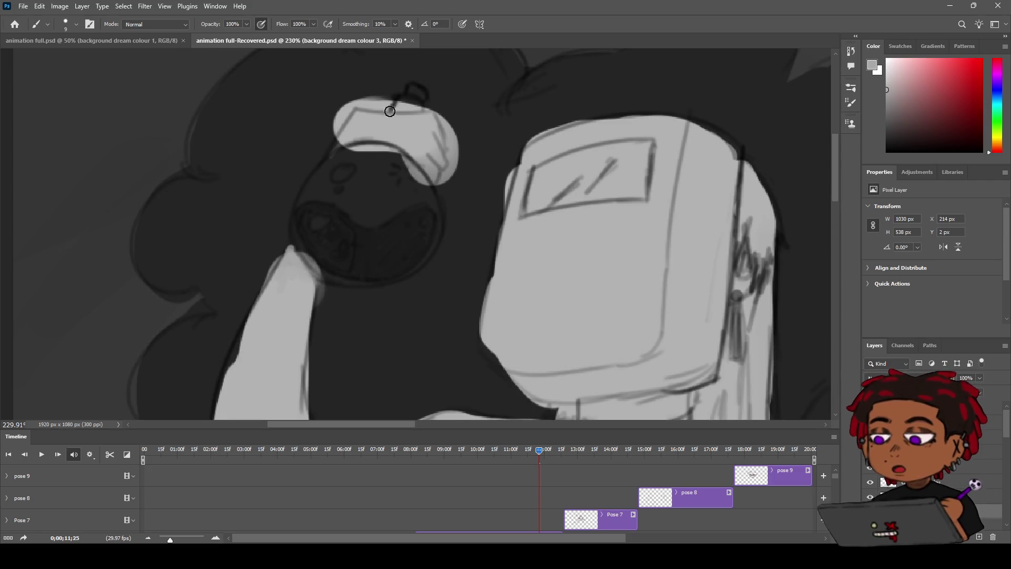
drag(336, 143, 331, 149)
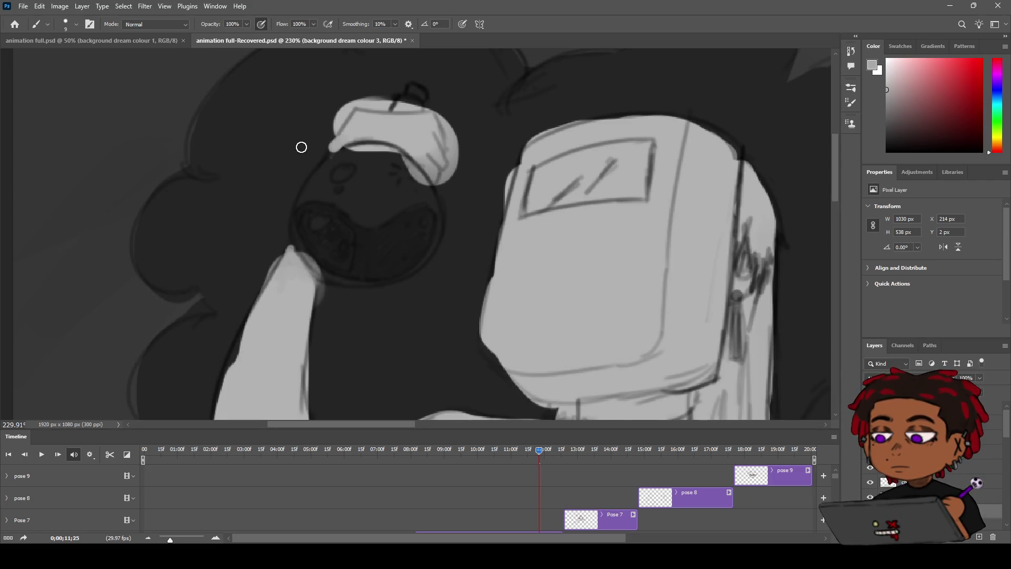
alt+click(276, 153)
mouse_move(347, 99)
mouse_down()
mouse_move(334, 120)
mouse_move(352, 102)
mouse_move(437, 100)
mouse_up()
key(ctrl+z)
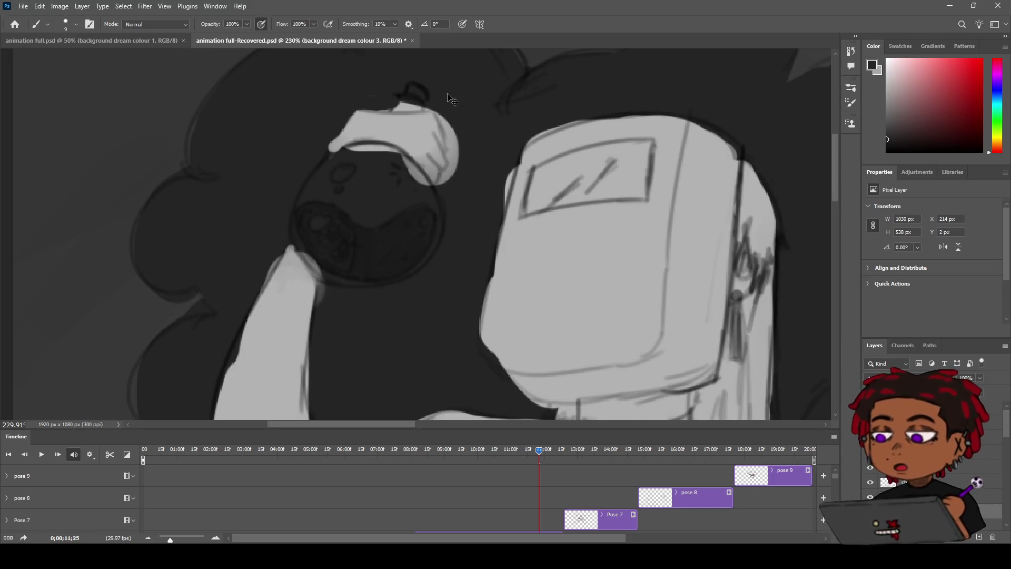
key(ctrl+z)
key(ctrl+z)
key(ctrl+z)
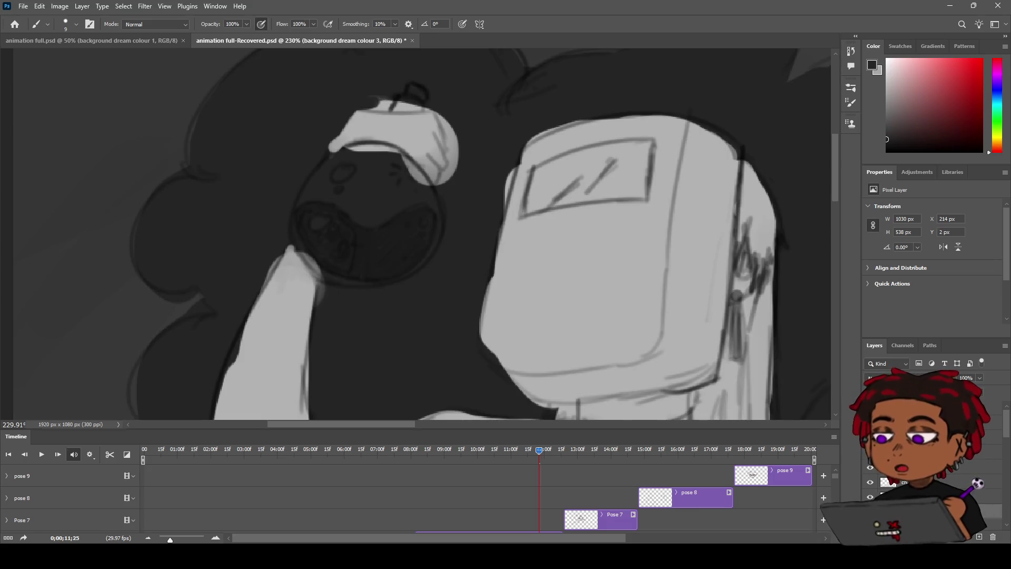
key(ctrl+z)
key(ctrl+z)
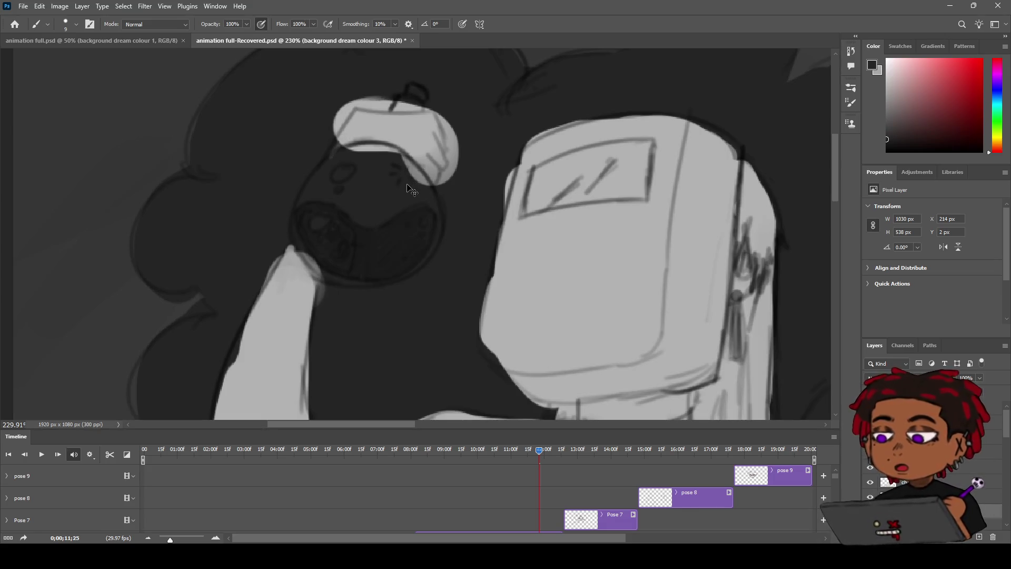
key(ctrl+z)
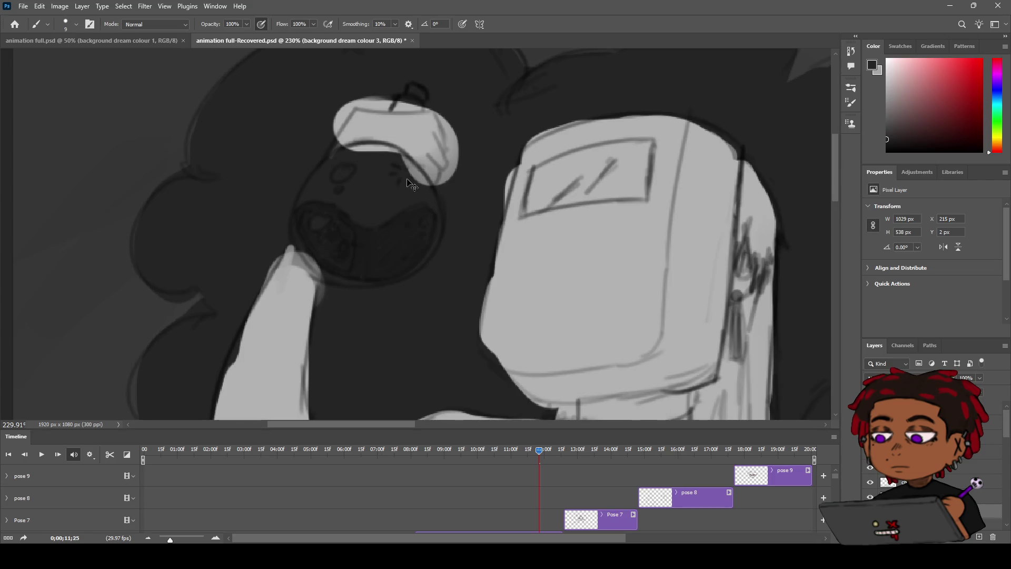
Undo the leftover fingertip stroke and zoom out to frame the whole dream cloud
key(ctrl+z)
key(z)
mouse_move(447, 244)
mouse_down()
mouse_move(438, 180)
mouse_move(404, 187)
mouse_move(415, 182)
mouse_up()
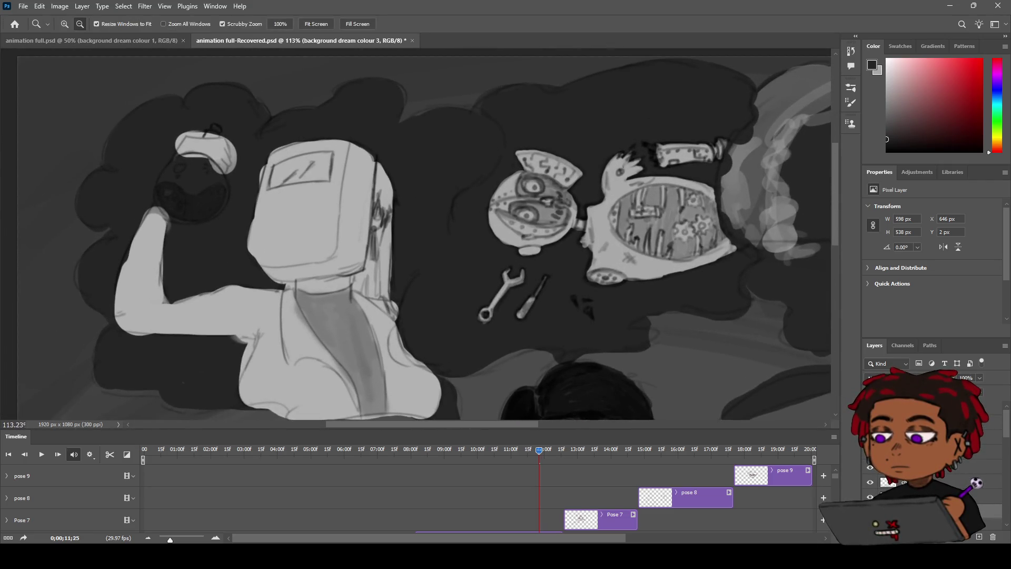
key(h)
drag(534, 266, 496, 230)
scroll(512, 219, up, 5)
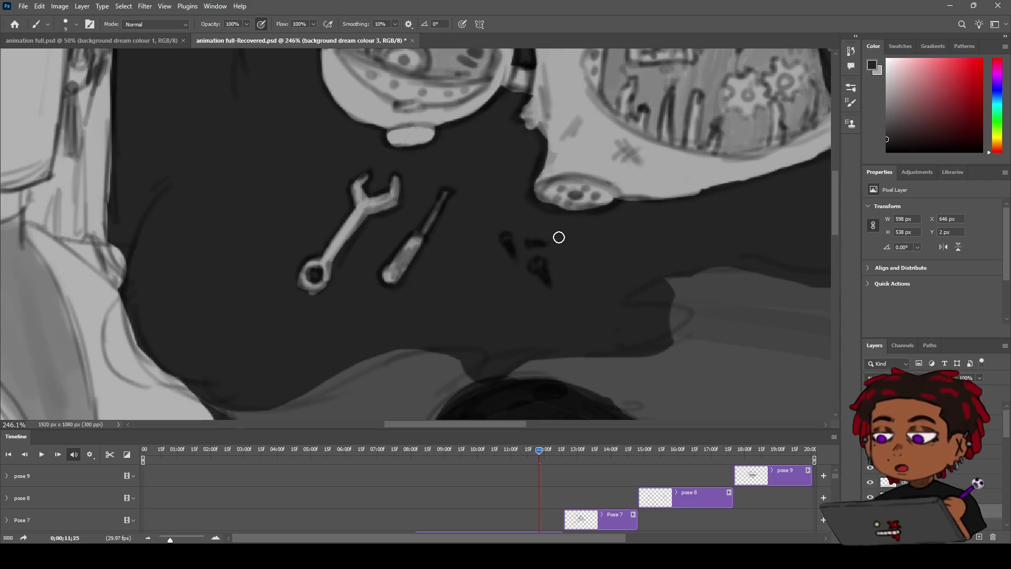
Repaint a small light-grey mark beside the bench tools
alt+click(553, 239)
drag(544, 248, 546, 278)
key(ctrl+z)
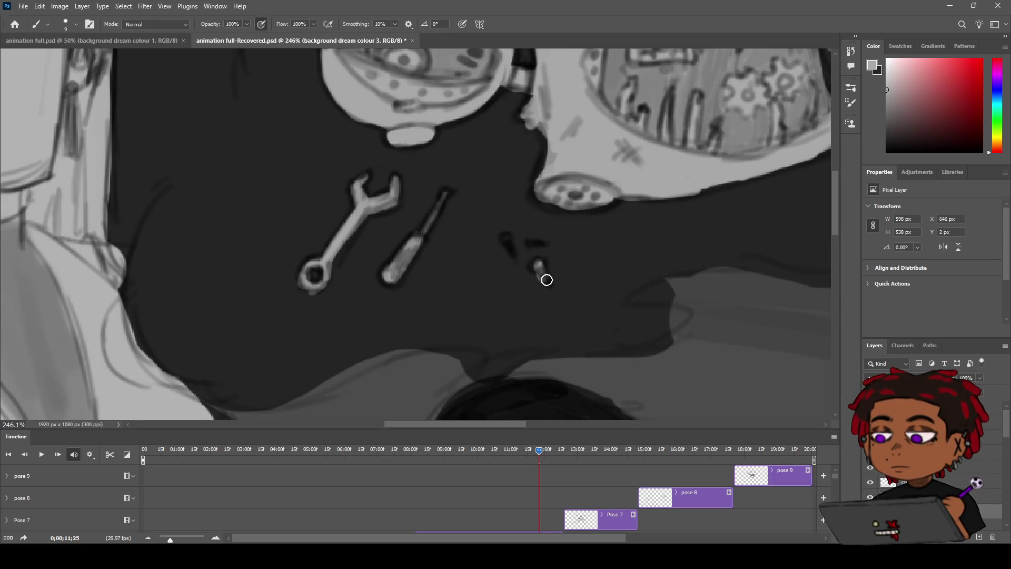
key(ctrl+z)
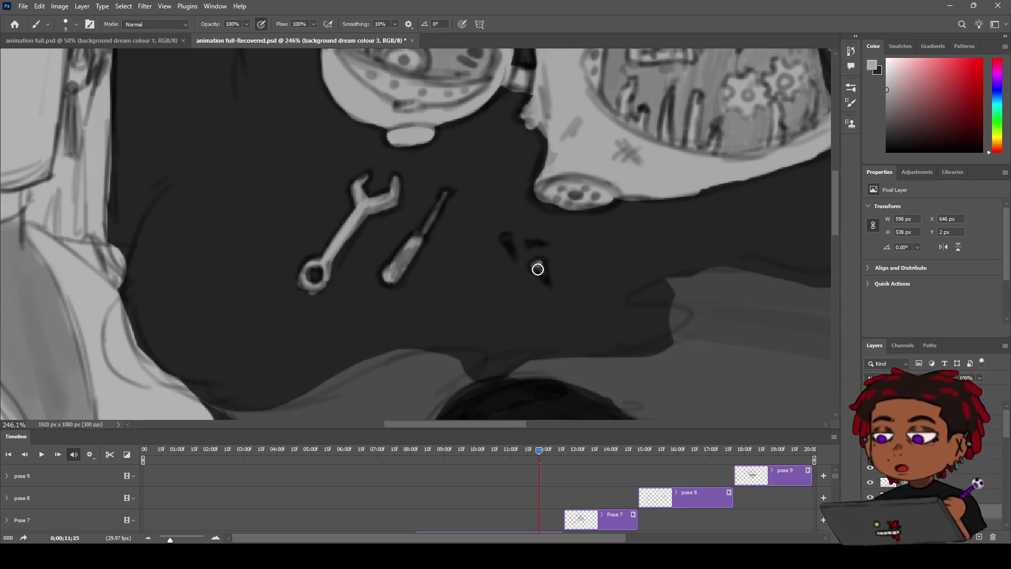
mouse_move(504, 234)
mouse_down()
mouse_move(523, 253)
mouse_move(539, 241)
mouse_move(534, 217)
mouse_move(549, 212)
mouse_move(483, 199)
mouse_move(516, 183)
mouse_move(503, 182)
mouse_up()
Zoom out to the full frame and move the playhead back to about 07;10
key(z)
alt+click(535, 232)
key(h)
key(z)
mouse_move(539, 450)
mouse_down()
mouse_move(282, 451)
mouse_move(409, 451)
mouse_up()
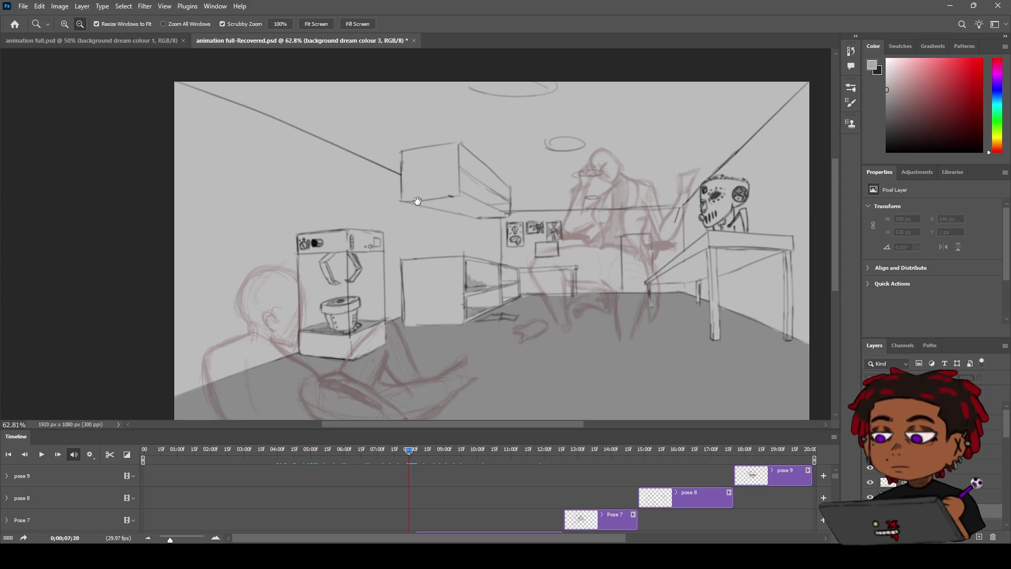
Play the animation from about 08;15 and stop it near 10;02 on the dream-cloud frame
key(space)
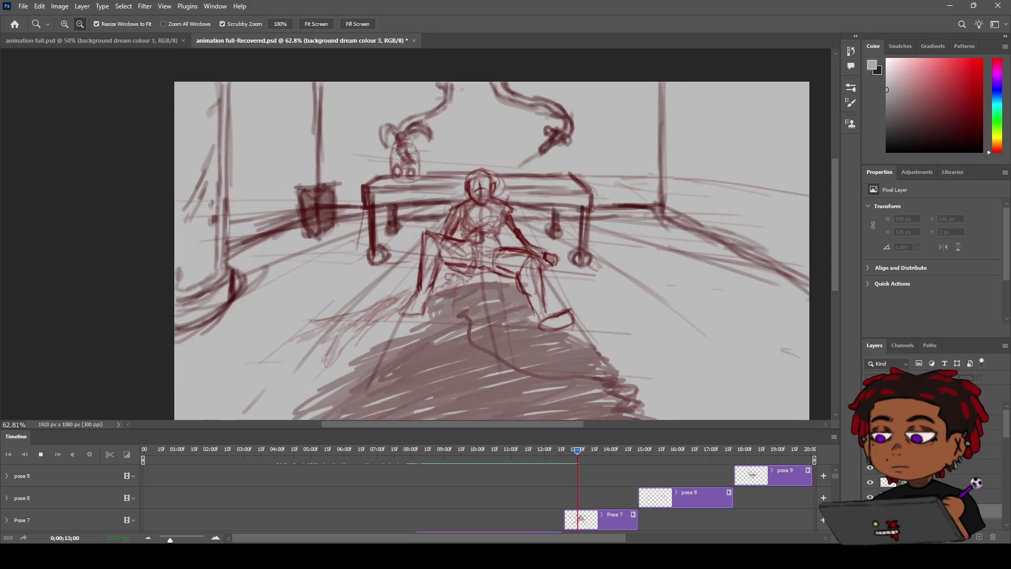
key(space)
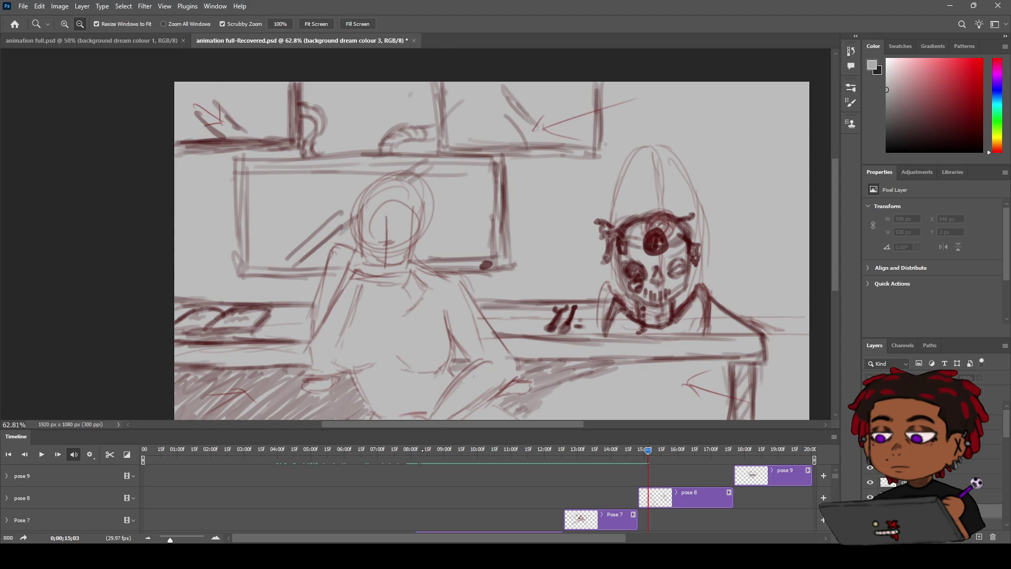
click(422, 450)
key(space)
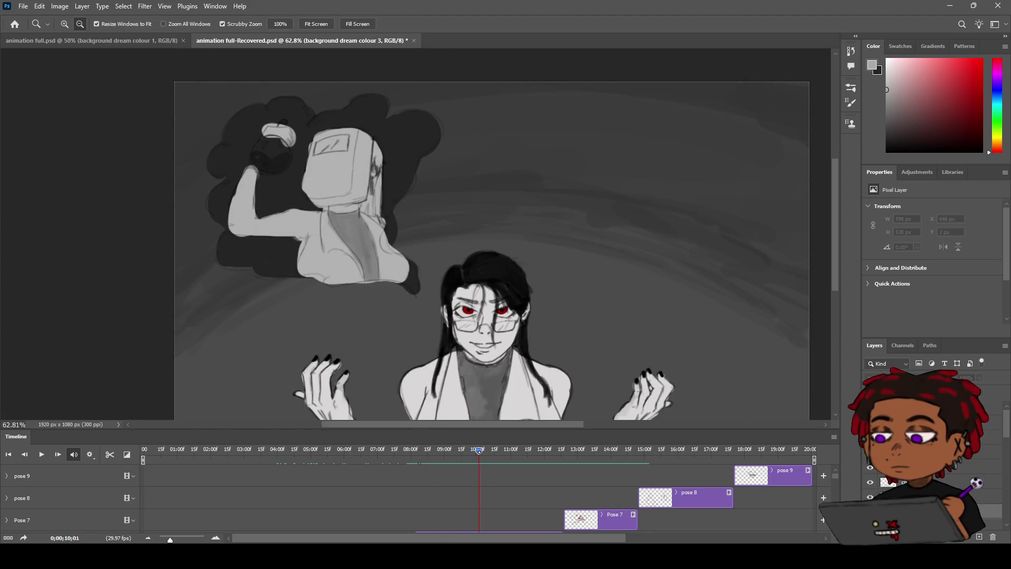
key(space)
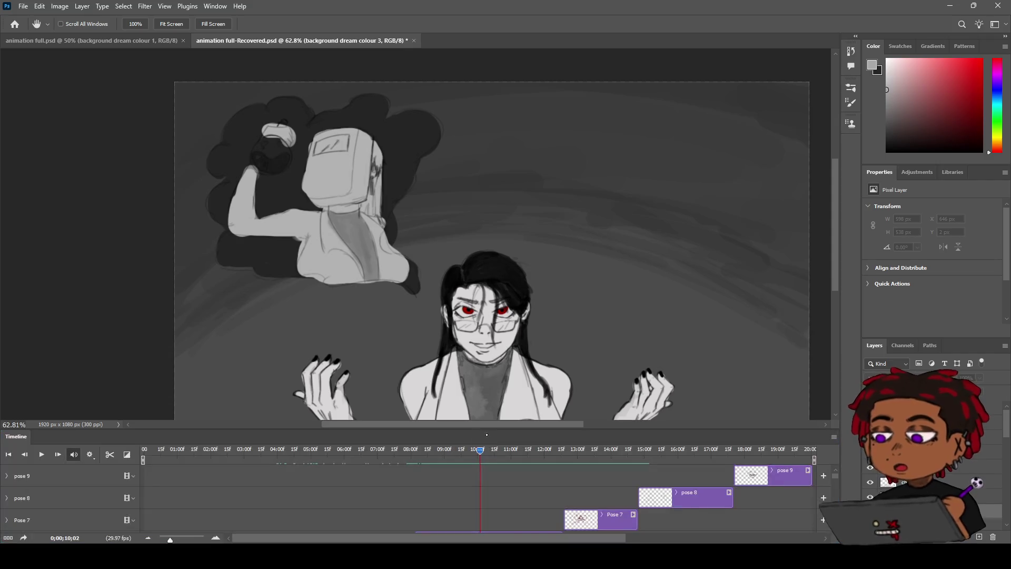
mouse_move(502, 342)
mouse_down()
mouse_move(430, 311)
mouse_move(456, 327)
mouse_move(445, 328)
mouse_up()
drag(442, 363, 436, 344)
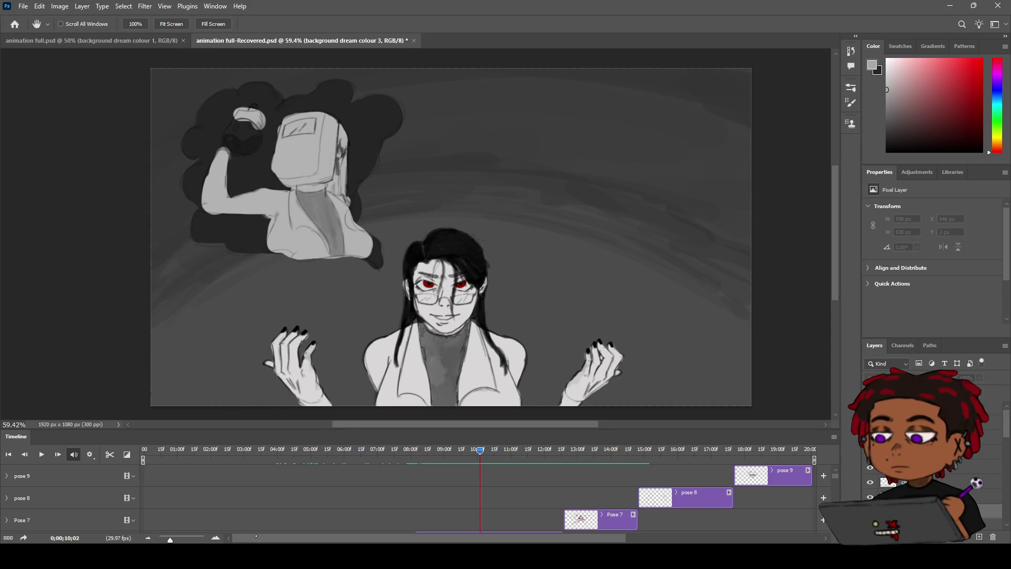
key(z)
Zoom in on the welder, preview the animation, and select the background dream colour 1 layer
mouse_move(426, 200)
mouse_down()
mouse_move(528, 206)
mouse_move(482, 197)
mouse_move(529, 225)
mouse_up()
key(h)
key(b)
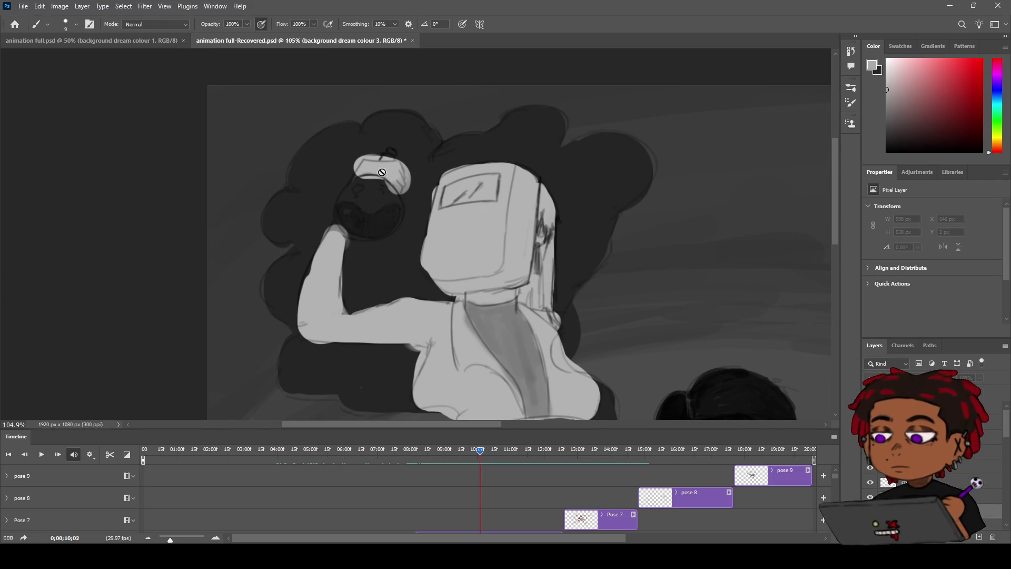
scroll(1005, 445, down, 3)
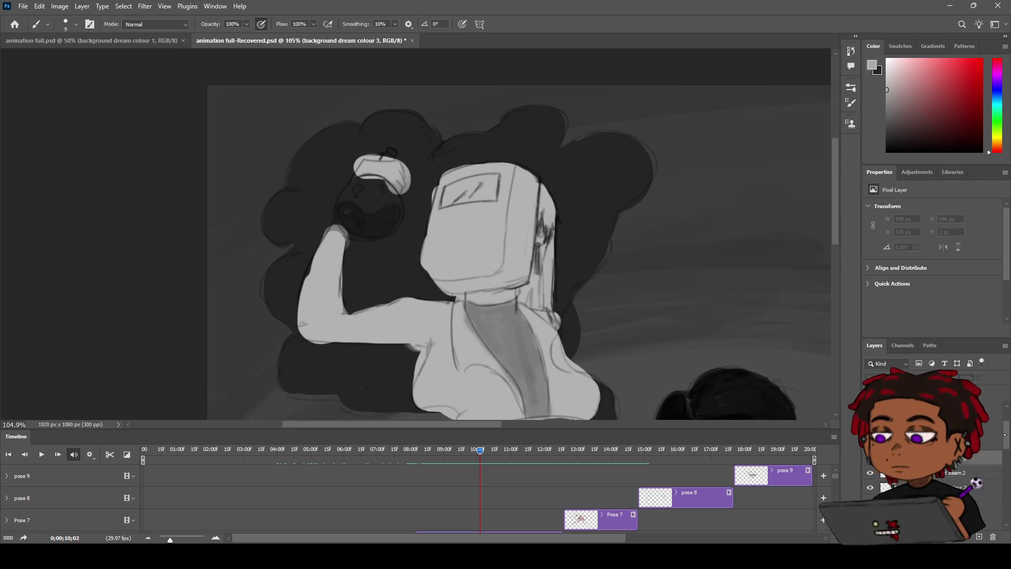
scroll(1007, 445, up, 1)
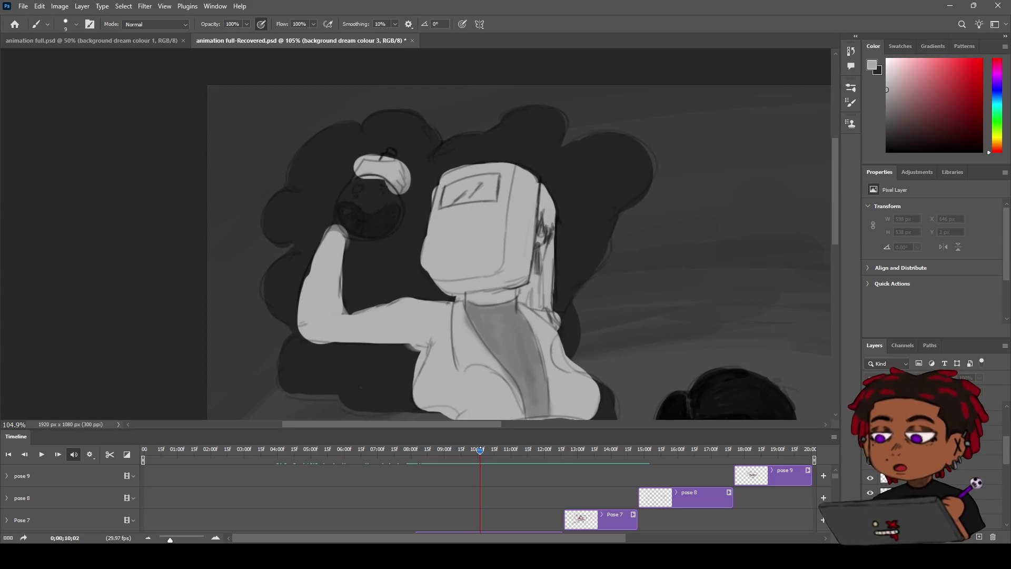
key(space)
key(space)
click(987, 448)
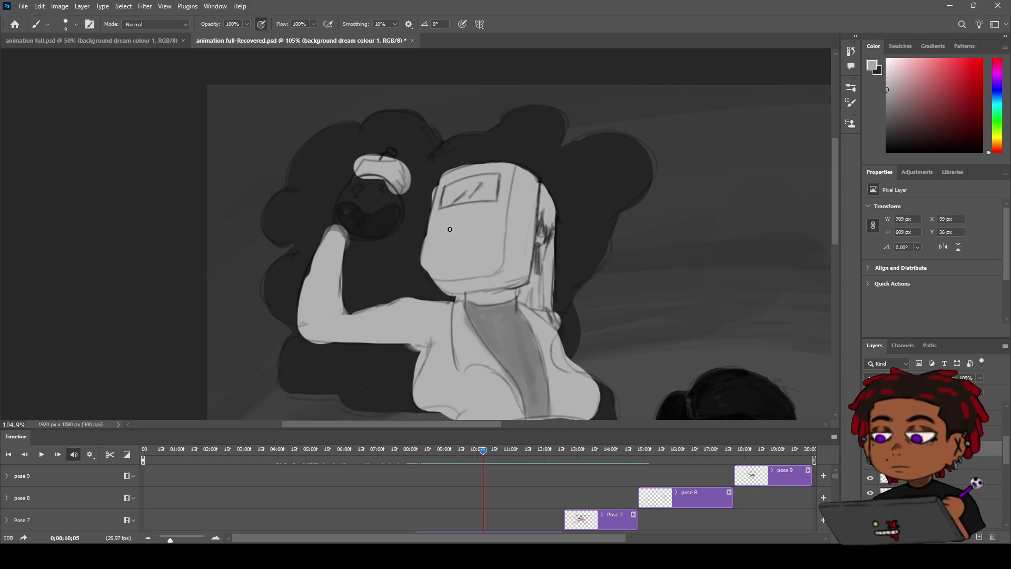
Lighten the flask around the hand and upper-left edge, darkening its top-left with sampled cloud grey
mouse_move(385, 185)
mouse_down()
mouse_move(391, 221)
mouse_move(361, 235)
mouse_move(337, 214)
mouse_move(344, 201)
mouse_move(362, 230)
mouse_move(390, 220)
mouse_move(368, 184)
mouse_move(351, 214)
mouse_move(361, 173)
mouse_up()
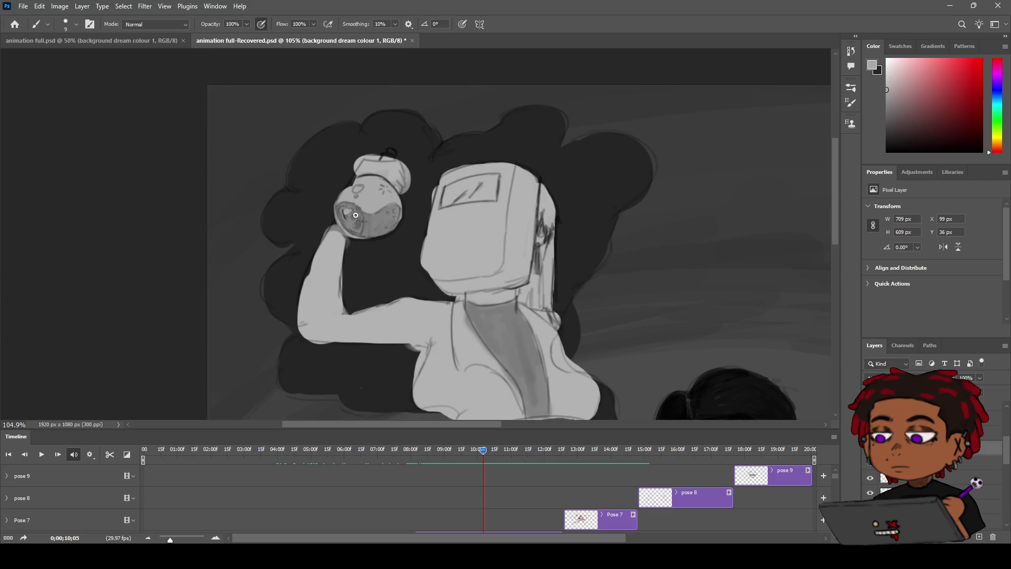
drag(353, 191, 353, 193)
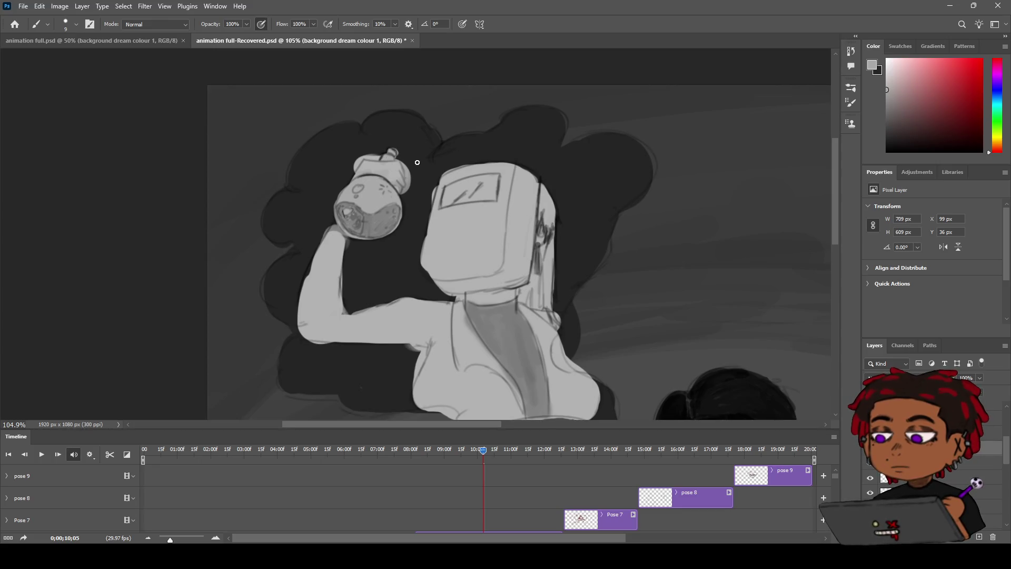
alt+click(361, 154)
drag(362, 155, 359, 164)
alt+click(324, 276)
key(h)
scroll(386, 211, down, 5)
mouse_move(366, 228)
mouse_down()
mouse_move(338, 226)
mouse_move(392, 232)
mouse_up()
key(z)
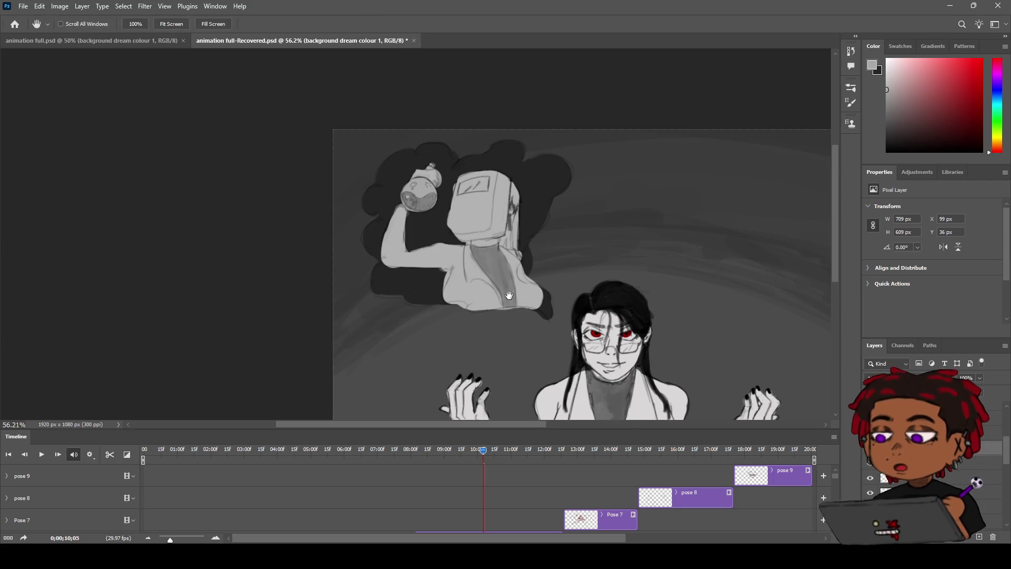
At 84% zoom, reset colours to default black and select the pose 6 background dream layer
scroll(485, 262, down, 3)
scroll(486, 262, right, 2)
mouse_move(480, 268)
mouse_down()
mouse_move(510, 262)
mouse_move(525, 296)
mouse_move(549, 263)
mouse_up()
key(space)
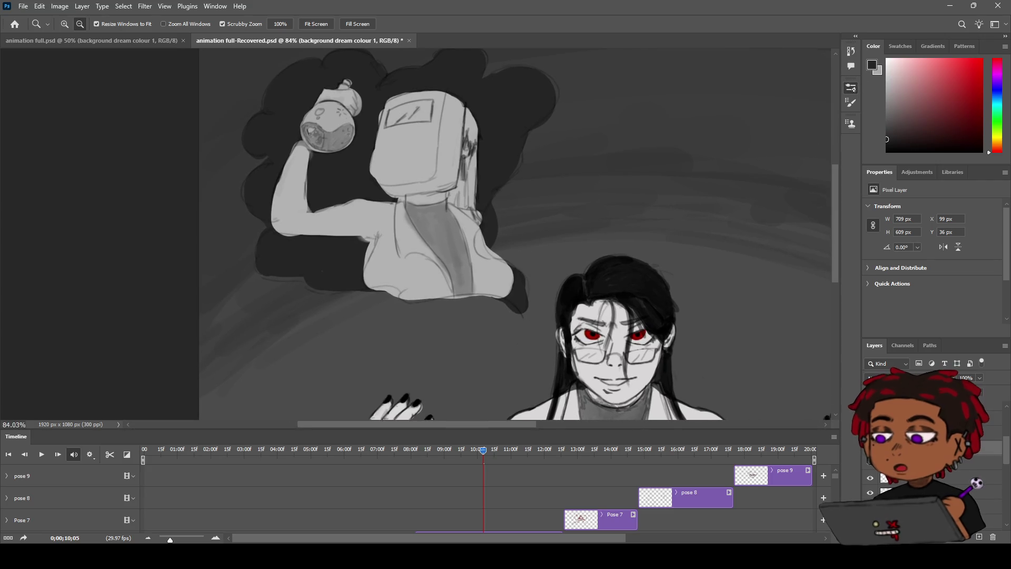
key(d)
key(b)
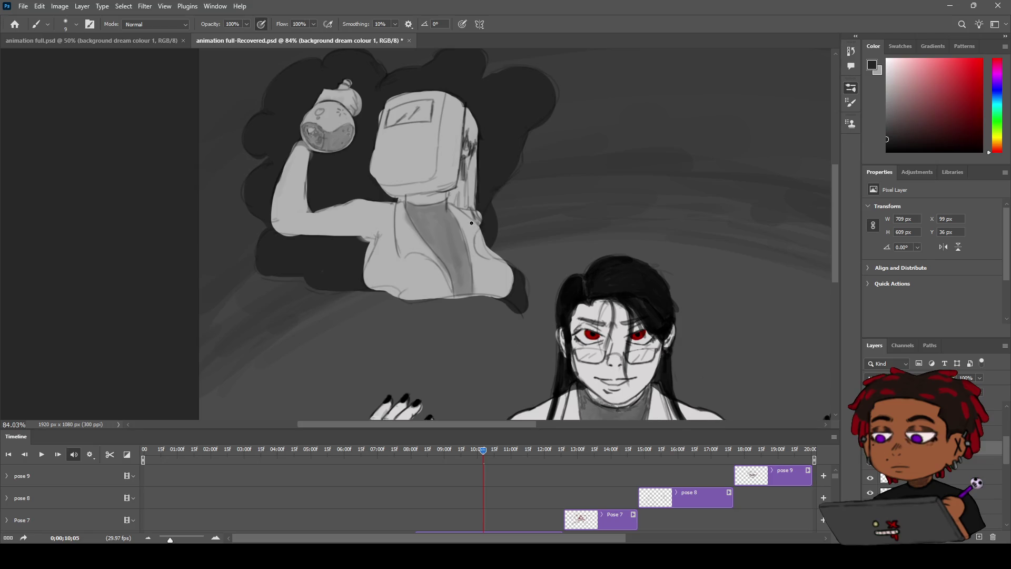
key(z)
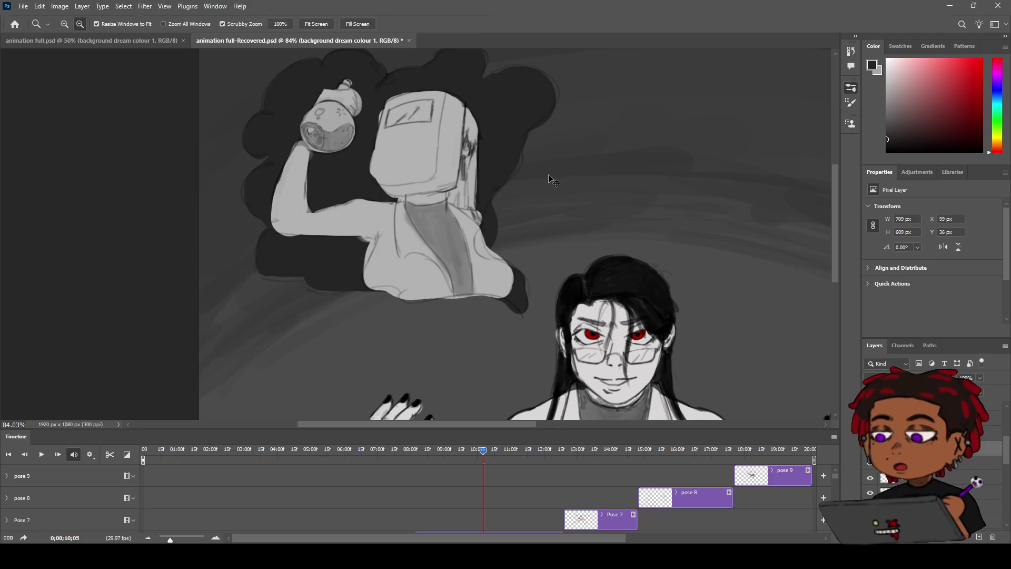
key(b)
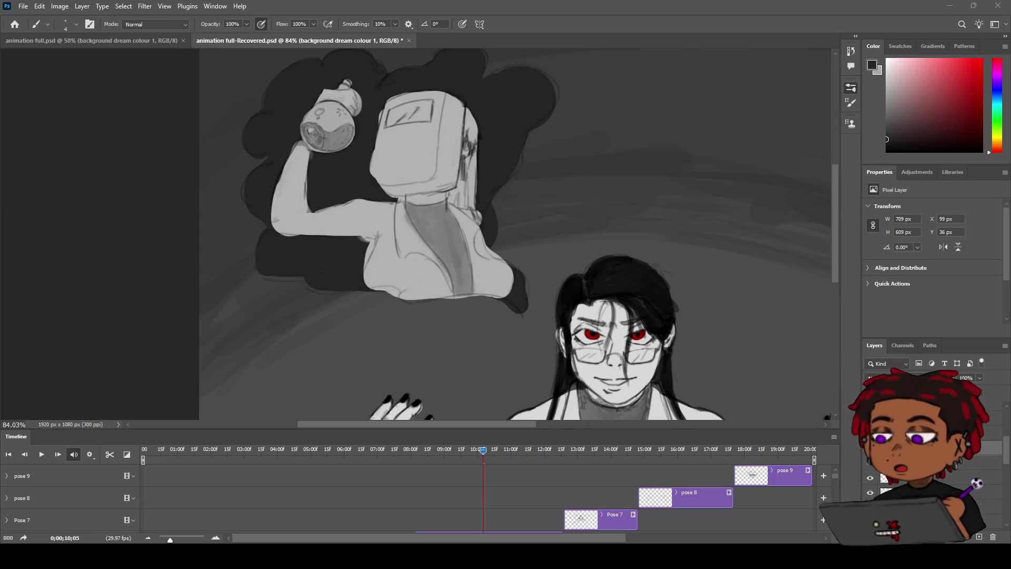
click(927, 433)
key(h)
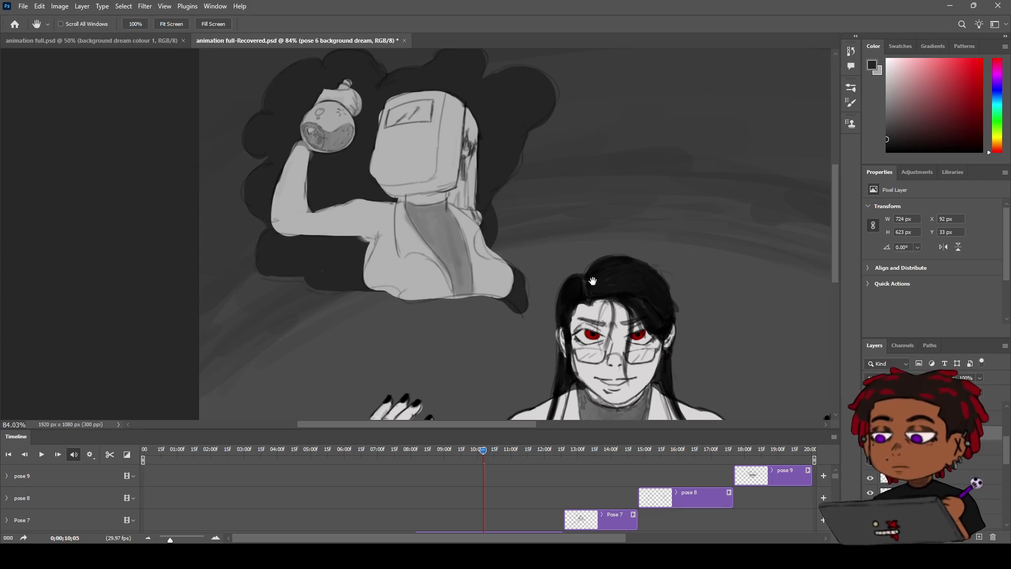
mouse_move(616, 278)
mouse_down()
mouse_move(550, 270)
mouse_move(553, 207)
mouse_move(523, 226)
mouse_move(526, 215)
mouse_move(411, 181)
mouse_move(473, 166)
mouse_move(492, 220)
mouse_move(533, 198)
mouse_up()
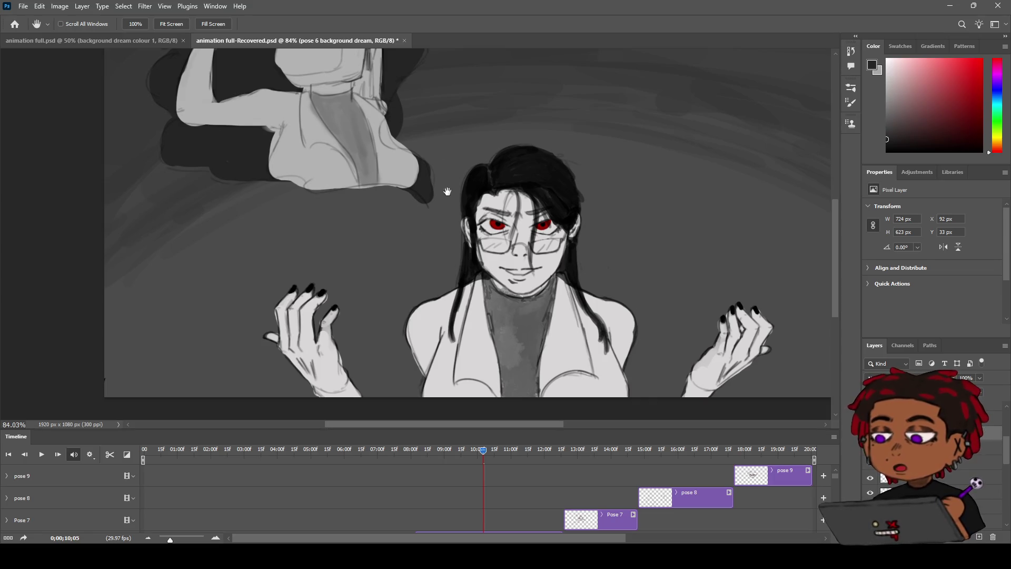
key(z)
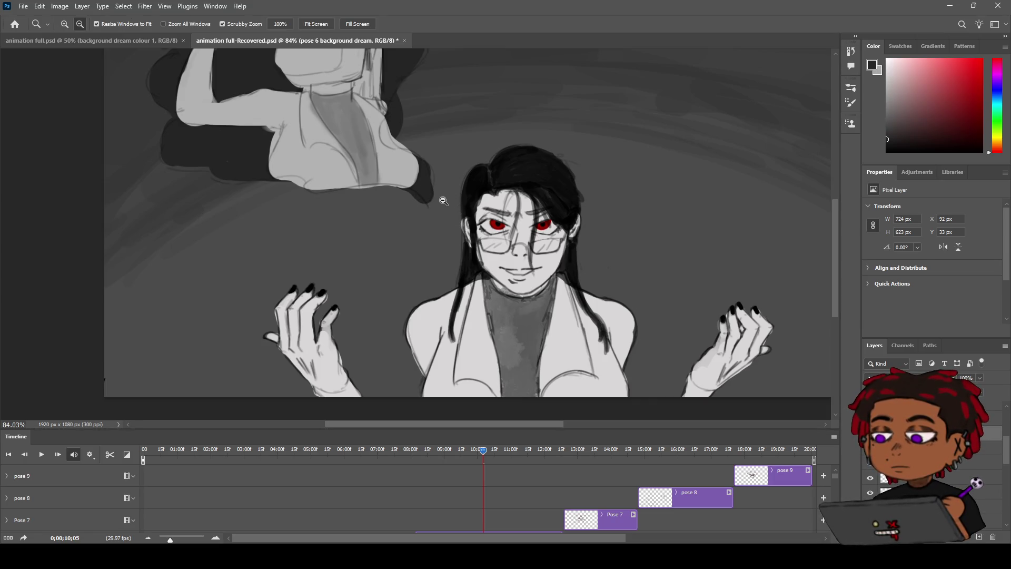
key(h)
mouse_move(400, 200)
mouse_down()
mouse_move(411, 230)
mouse_move(447, 207)
mouse_move(411, 247)
mouse_up()
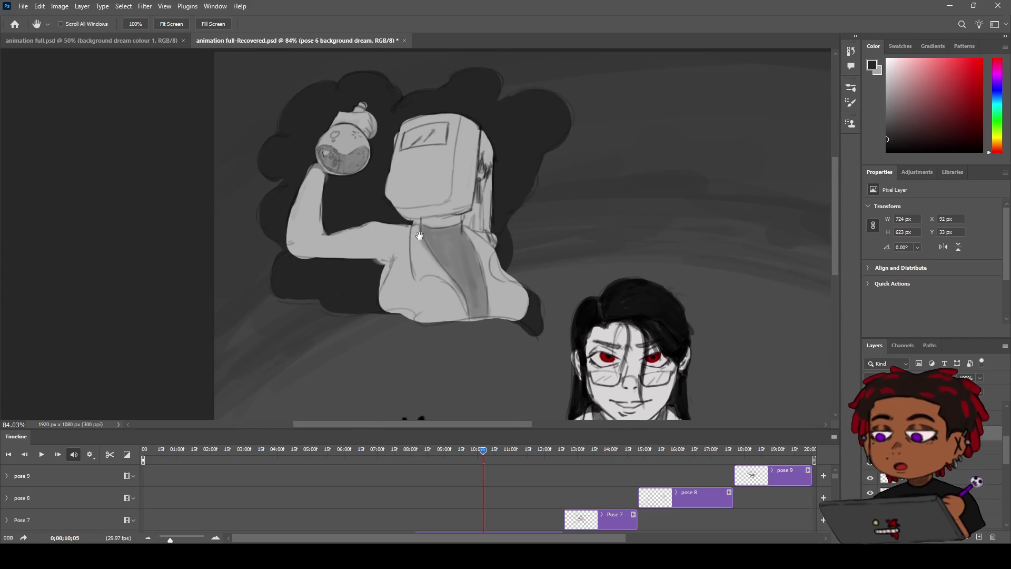